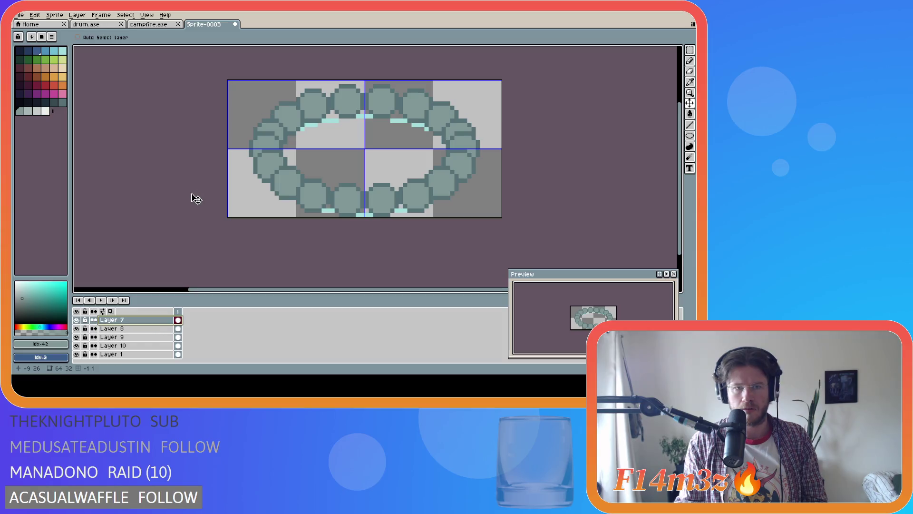
Undo the recent edits to the stone ring
key(ctrl+z)
key(ctrl+z)
key(ctrl+z)
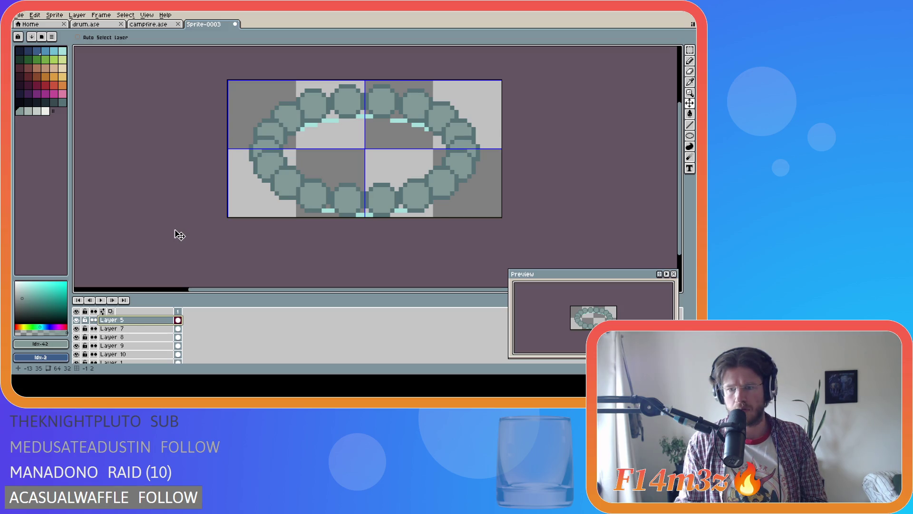
key(ctrl)
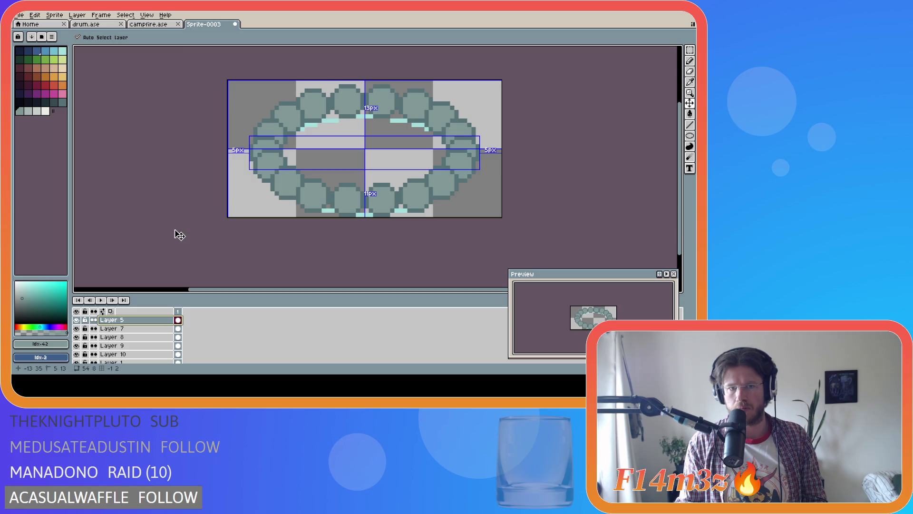
key(ctrl+z)
key(ctrl+z)
key(ctrl+z)
key(ctrl)
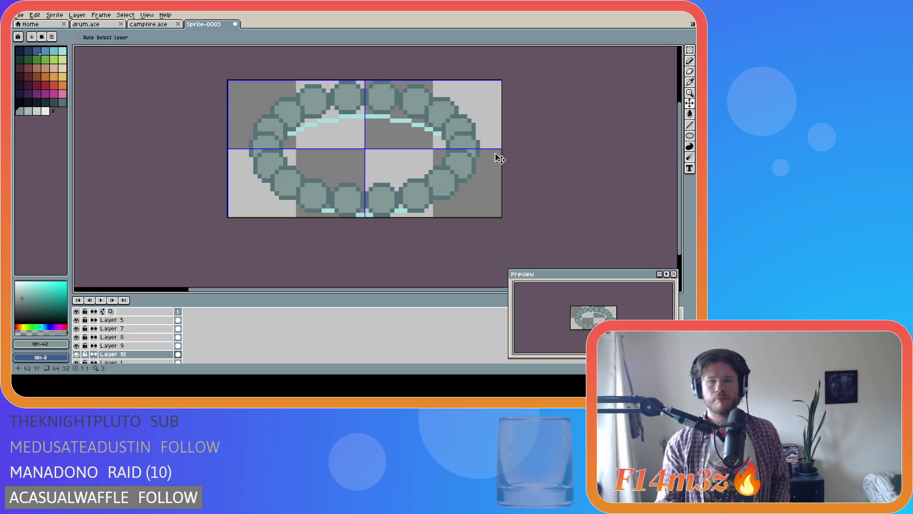
Hide Layer 1 so the cyan rim lines disappear from the ring
scroll(90, 357, down, 1)
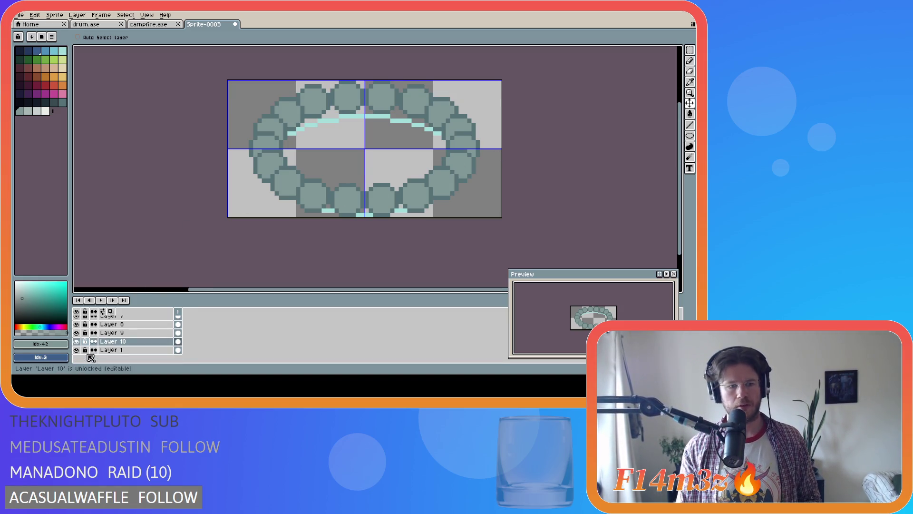
click(79, 350)
click(78, 351)
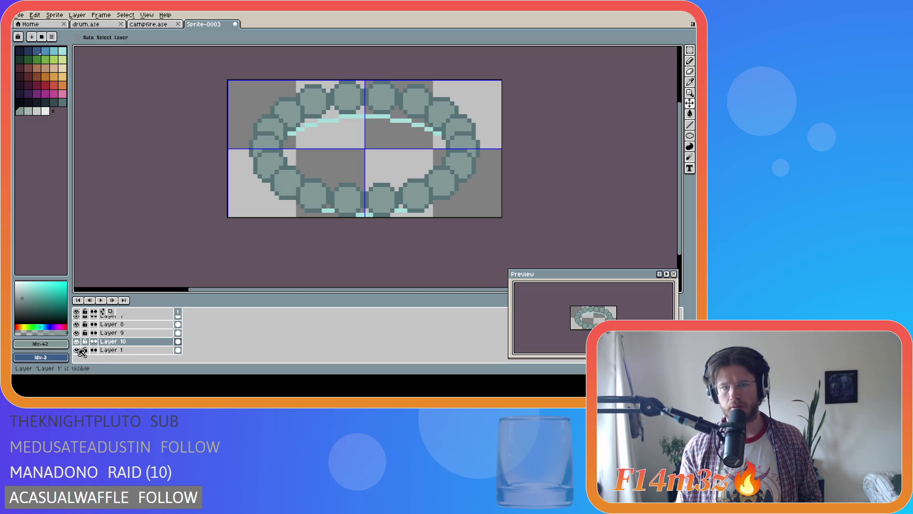
click(79, 350)
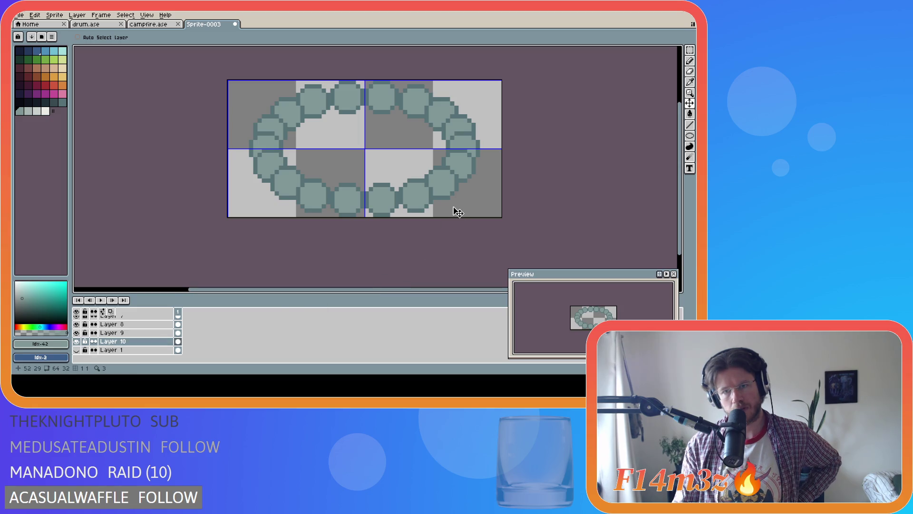
Test two small rectangular selections on the ring's right side, deselect, then show Layer 1 again
key(m)
mouse_move(461, 159)
mouse_down()
mouse_move(481, 168)
mouse_move(475, 161)
mouse_up()
click(474, 160)
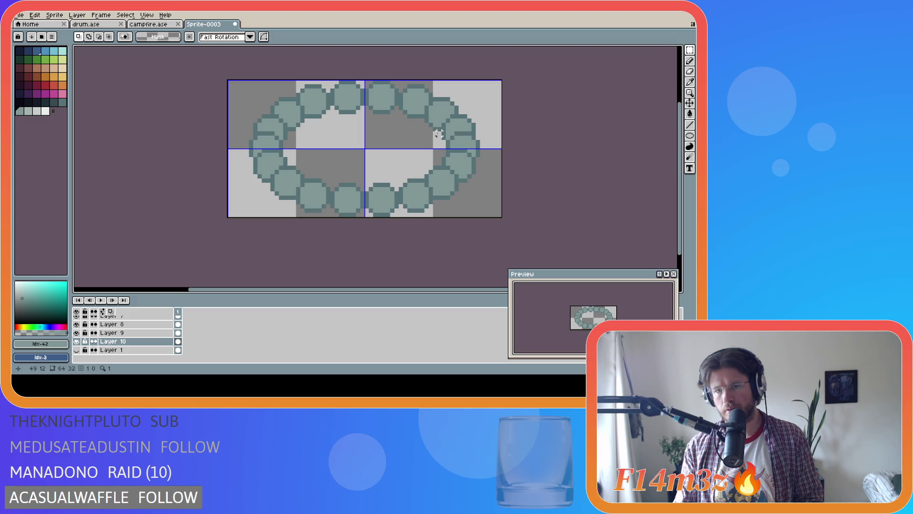
drag(438, 134, 447, 137)
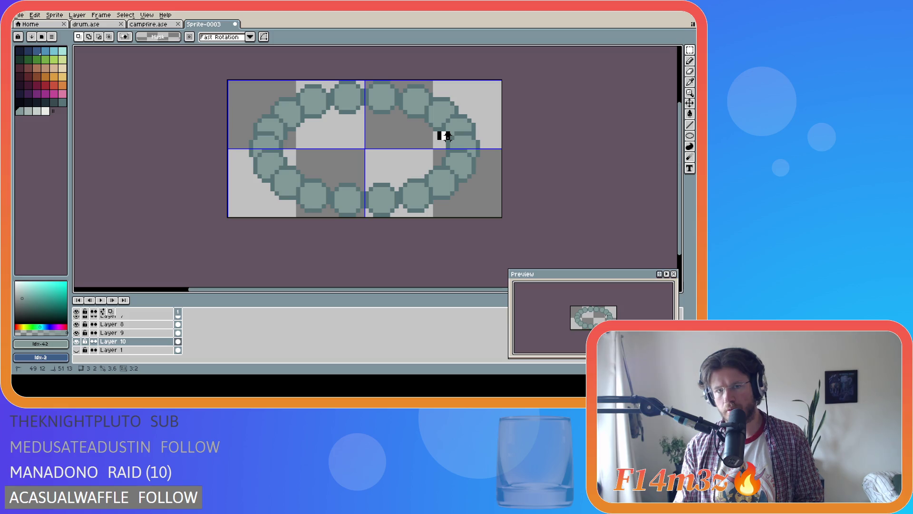
click(392, 146)
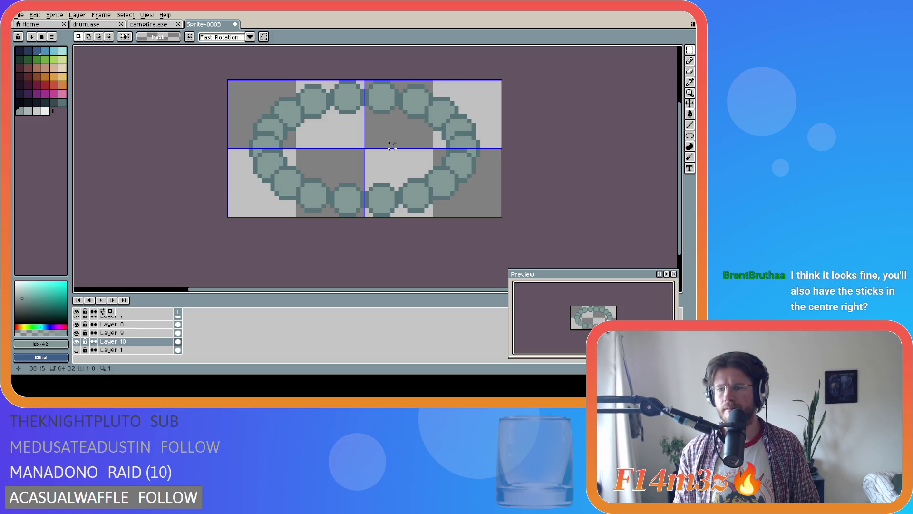
click(77, 350)
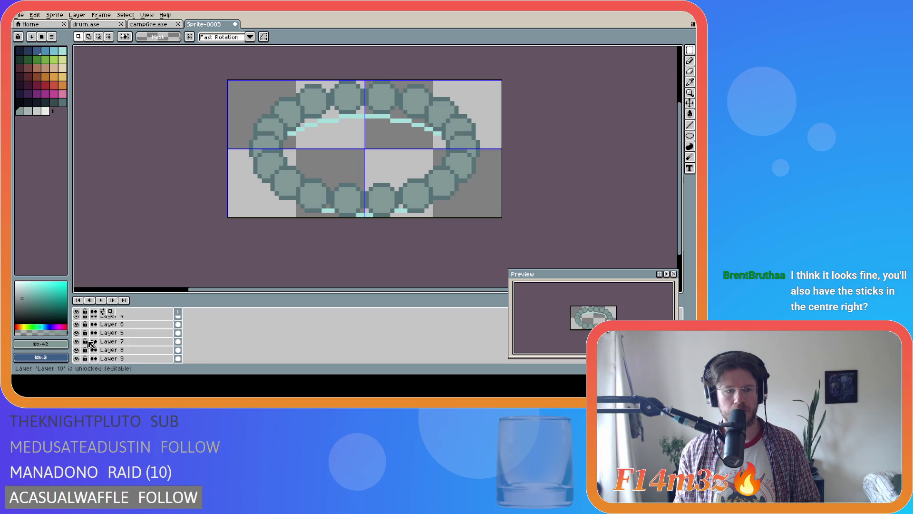
Select the stone layers together and put them into a new group
scroll(119, 350, up, 2)
scroll(138, 355, up, 4)
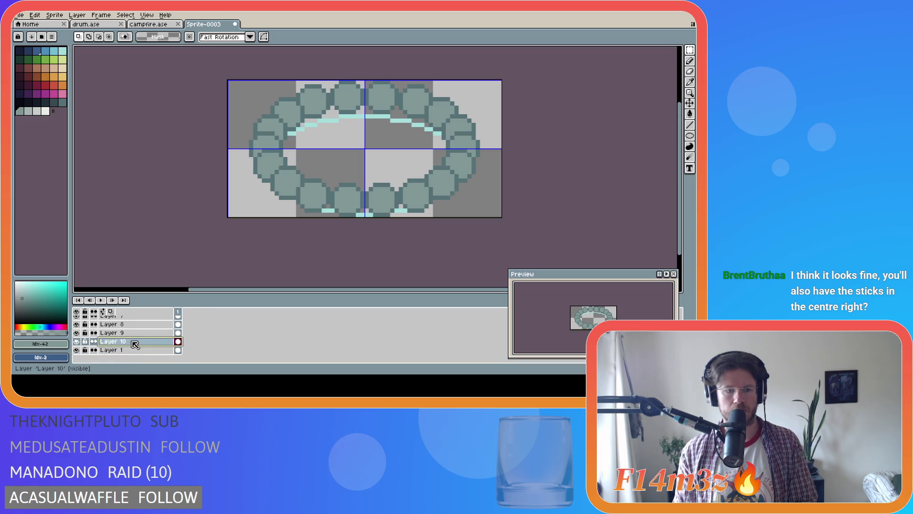
scroll(146, 344, down, 5)
drag(146, 345, 142, 329)
scroll(143, 328, up, 5)
right_click(143, 319)
mouse_move(188, 317)
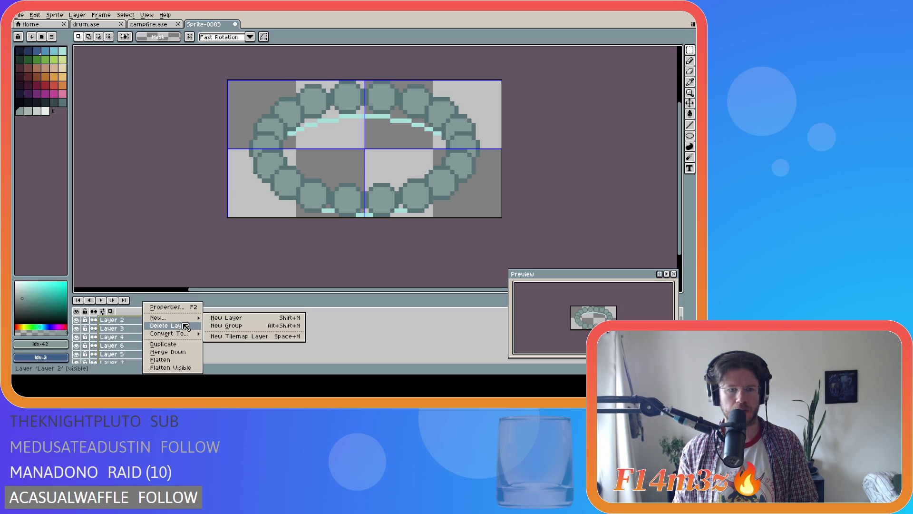
click(227, 326)
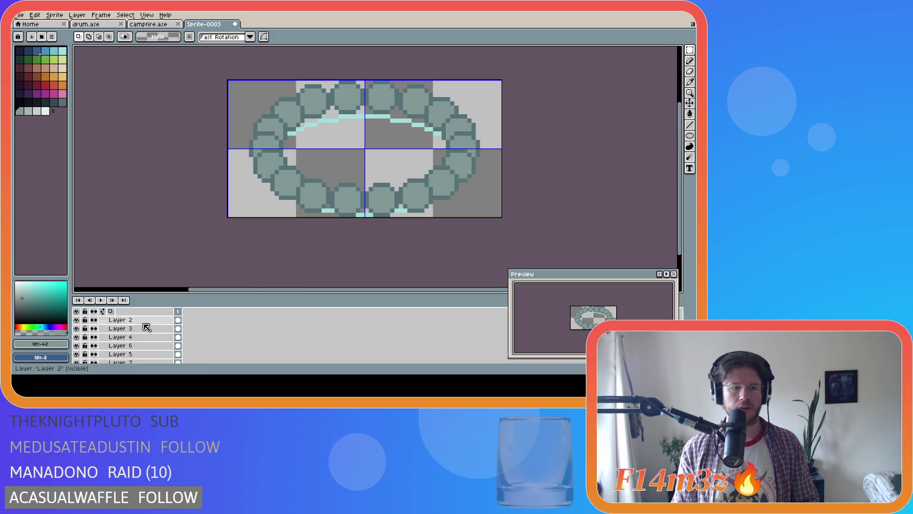
Collapse the new group and rename it 'Stones'
click(94, 320)
double_click(114, 320)
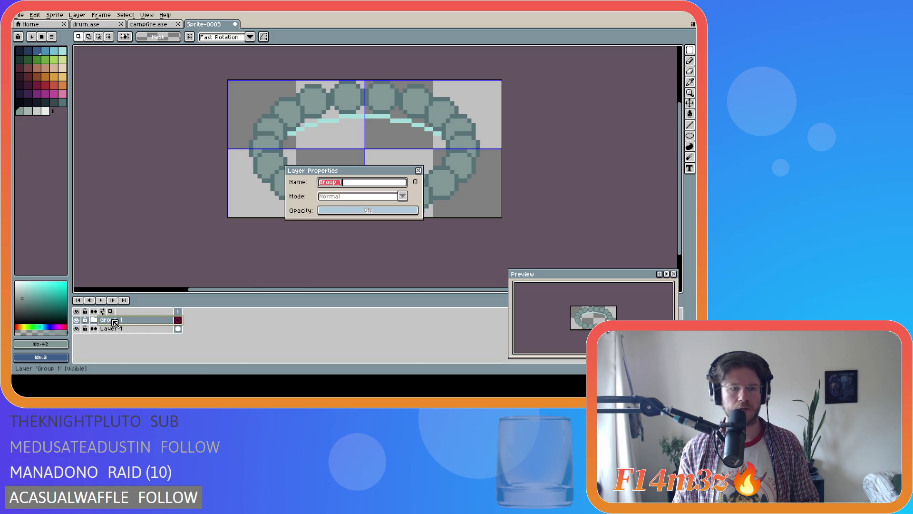
text(Stones)
key(Return)
Toggle the Stones group's visibility repeatedly to compare the ellipse with and without stones
click(77, 320)
click(76, 320)
click(77, 321)
click(77, 321)
click(77, 321)
click(76, 321)
click(77, 321)
click(76, 321)
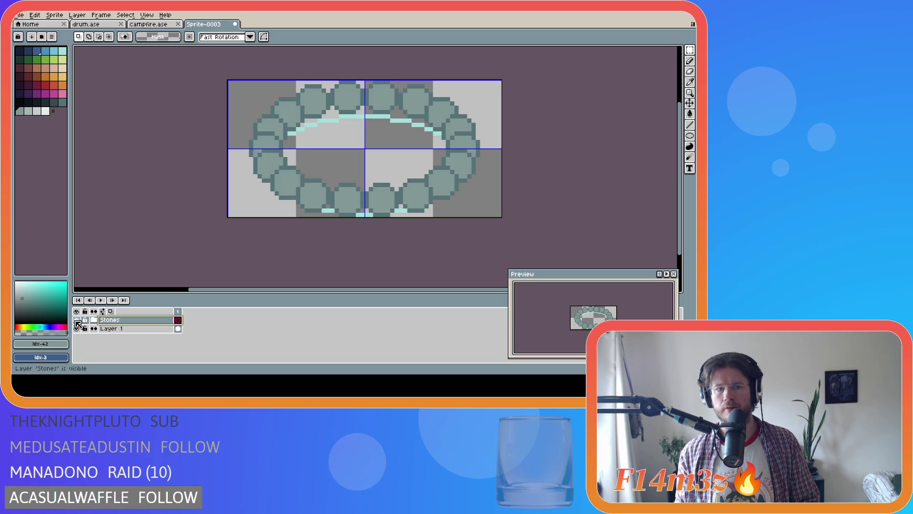
click(77, 321)
click(76, 321)
click(77, 321)
click(77, 321)
click(77, 321)
click(76, 321)
click(77, 321)
click(77, 321)
click(77, 321)
click(76, 321)
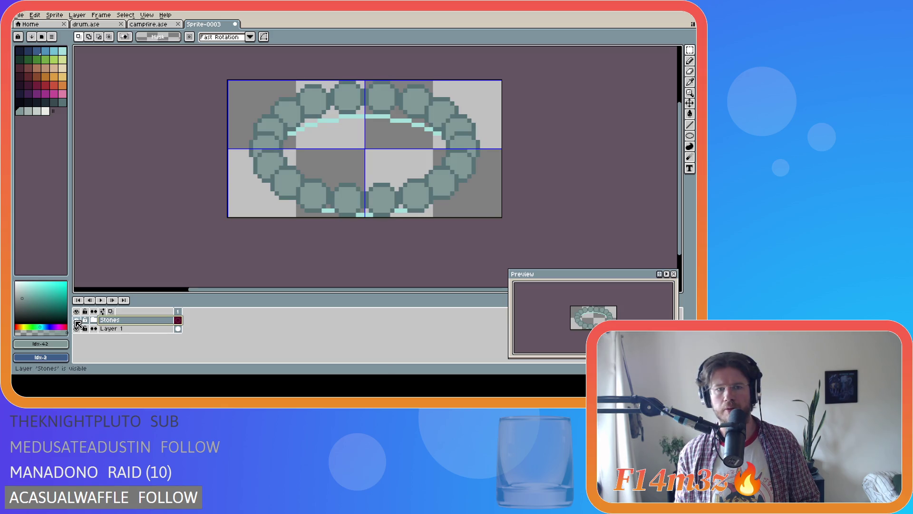
click(76, 321)
click(76, 321)
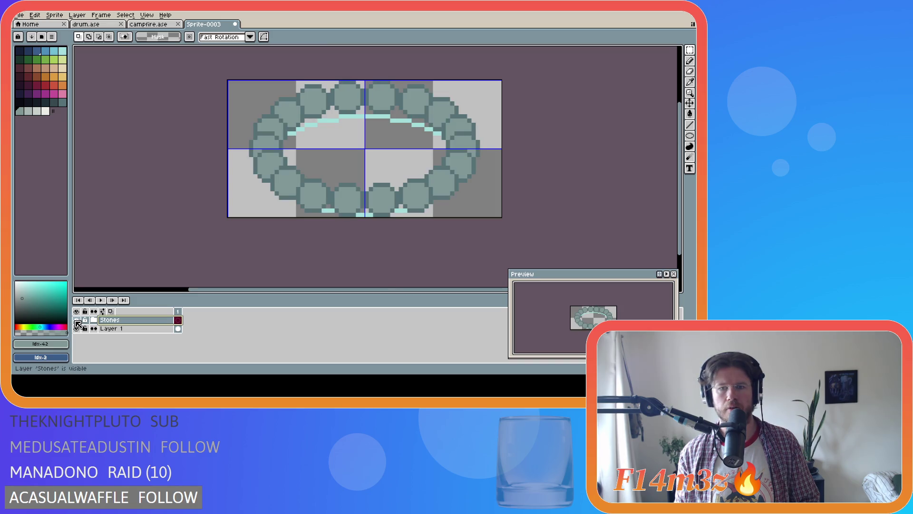
click(77, 322)
click(76, 322)
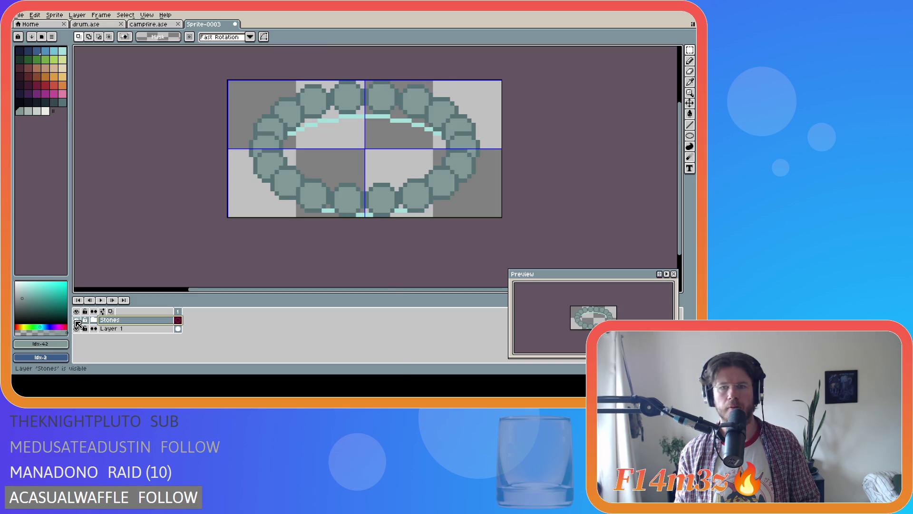
click(76, 322)
Move Layer 1 above the Stones group and hide Stones, leaving the cyan ellipse
click(119, 332)
drag(123, 336, 119, 319)
click(77, 329)
Show the Stones group beneath the rim, discarding trial rectangle and line strokes, and expand its layers
click(77, 329)
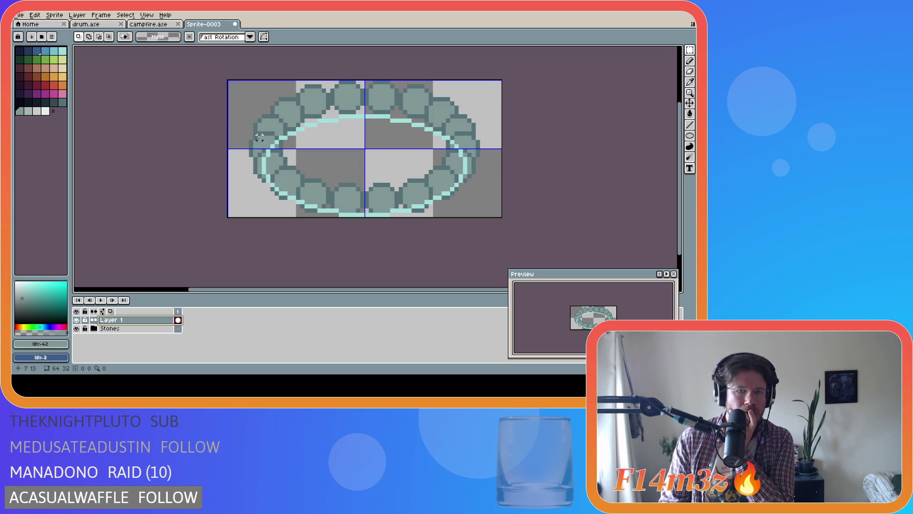
drag(255, 137, 285, 145)
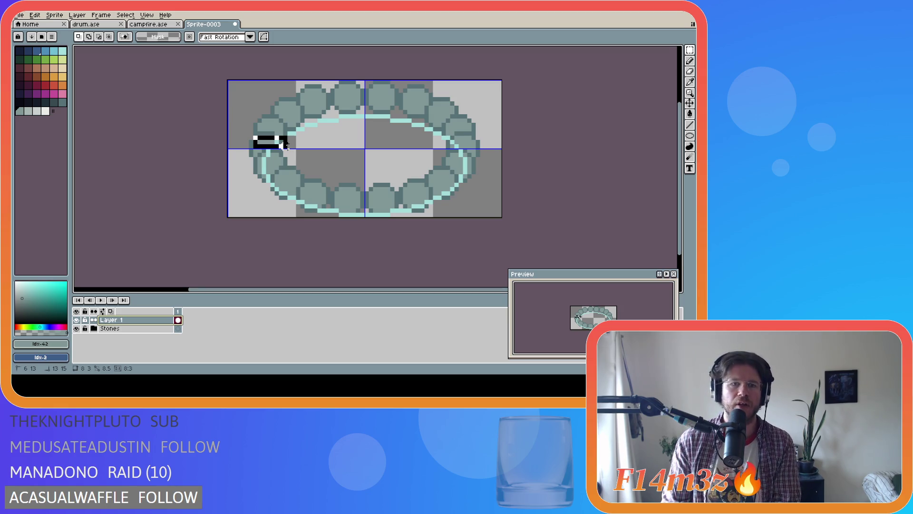
key(Escape)
drag(272, 124, 465, 125)
key(Escape)
key(shift+n)
key(shift+n)
key(shift+n)
Nudge the top stones on Layers 9 and 8 by one pixel with the Move tool
click(131, 349)
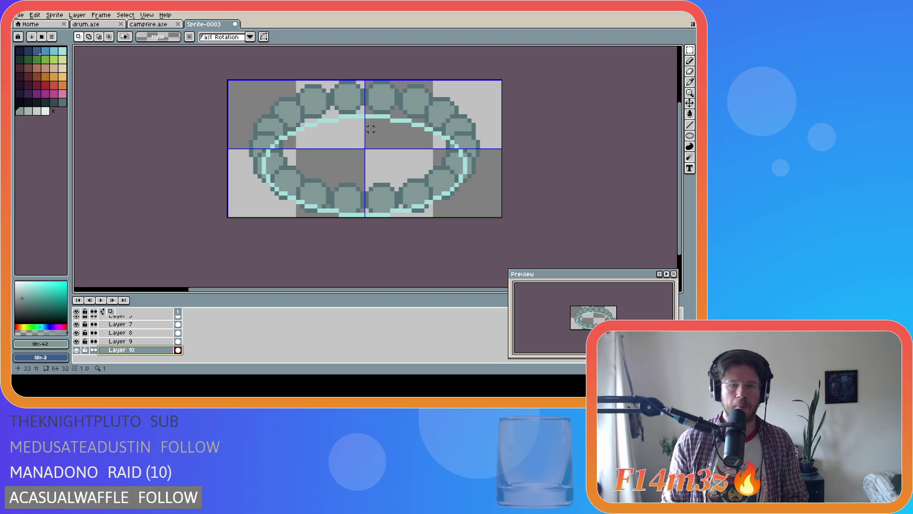
key(v)
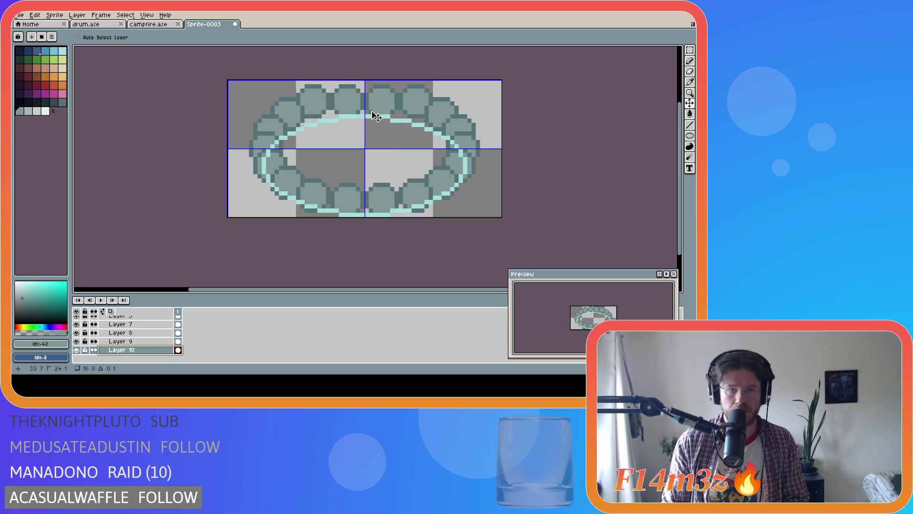
click(120, 341)
drag(368, 125, 383, 135)
click(121, 333)
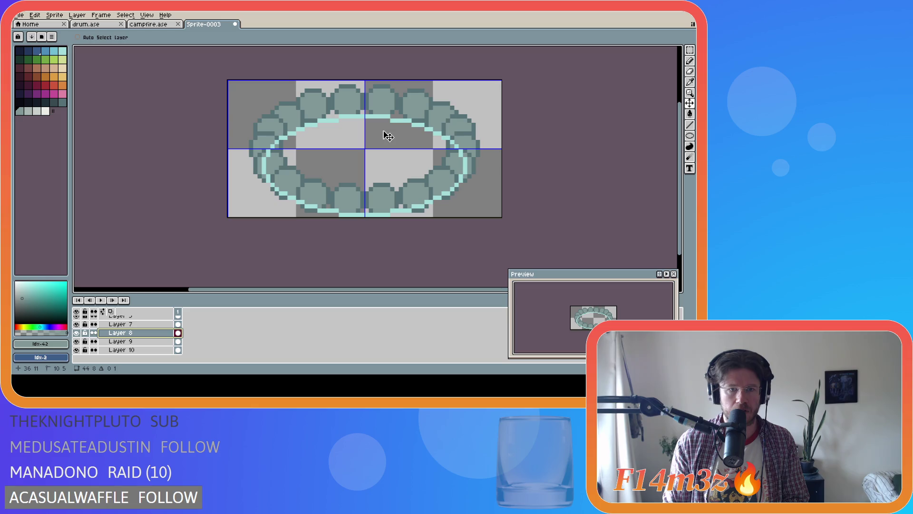
click(130, 324)
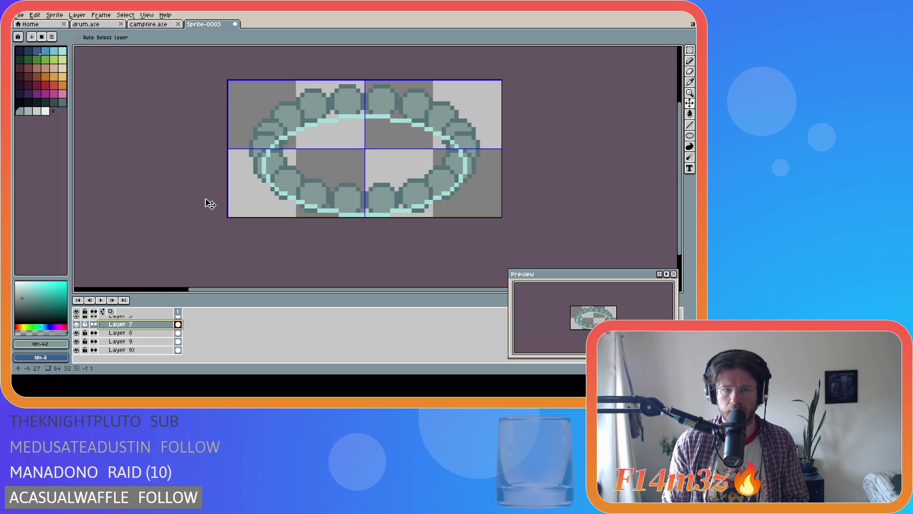
Collapse the Stones group and hide Layer 1's cyan rim after a quick comparison
scroll(82, 328, up, 3)
click(94, 328)
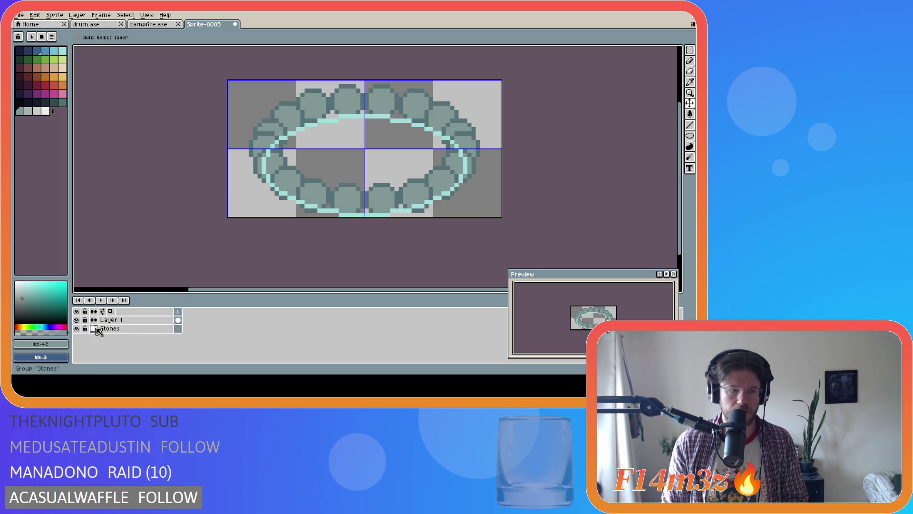
click(76, 320)
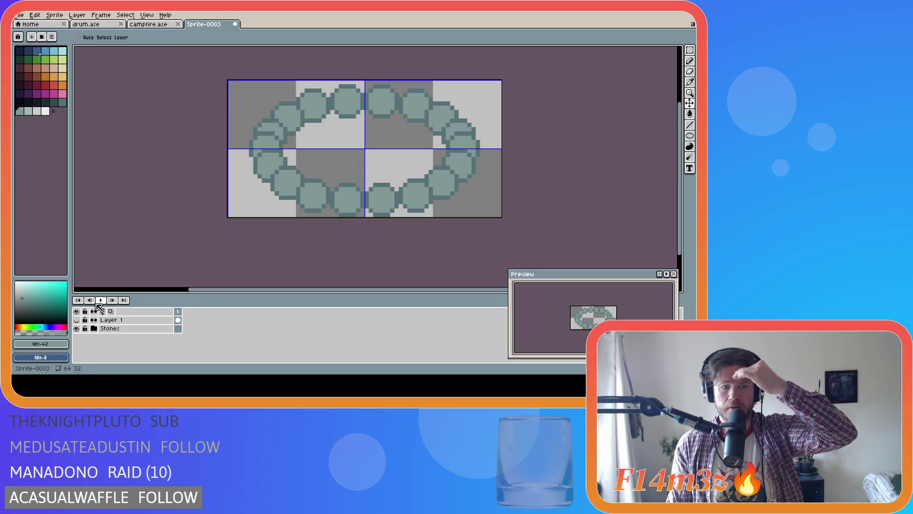
click(77, 320)
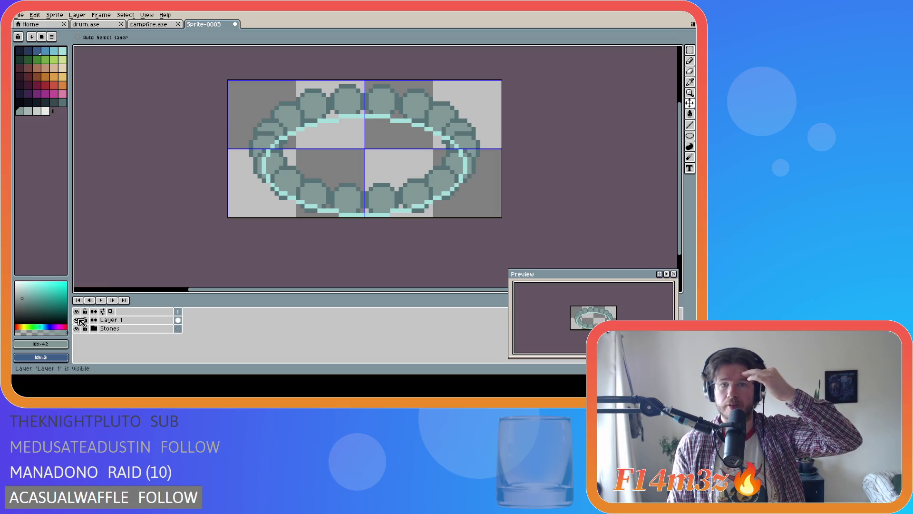
click(77, 320)
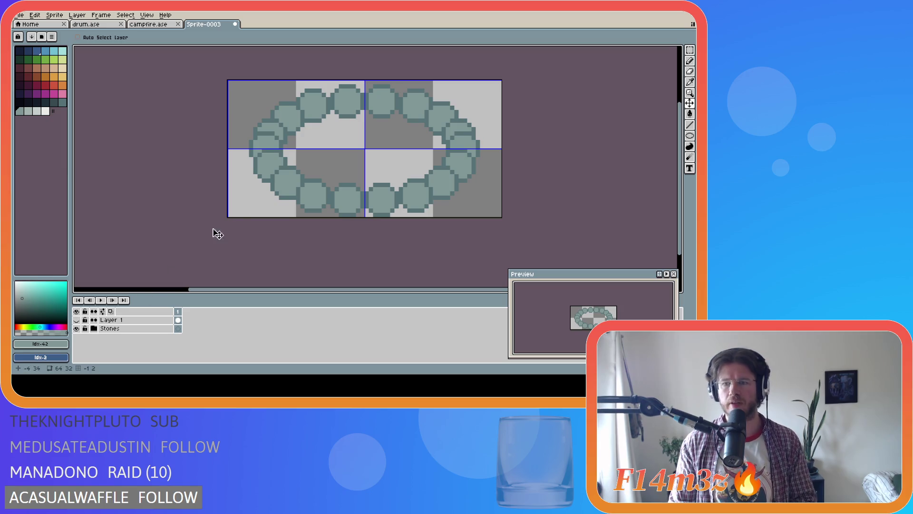
Select the upper-left stones and drag them over the ring's left side
key(m)
drag(252, 123, 295, 136)
drag(293, 134, 296, 135)
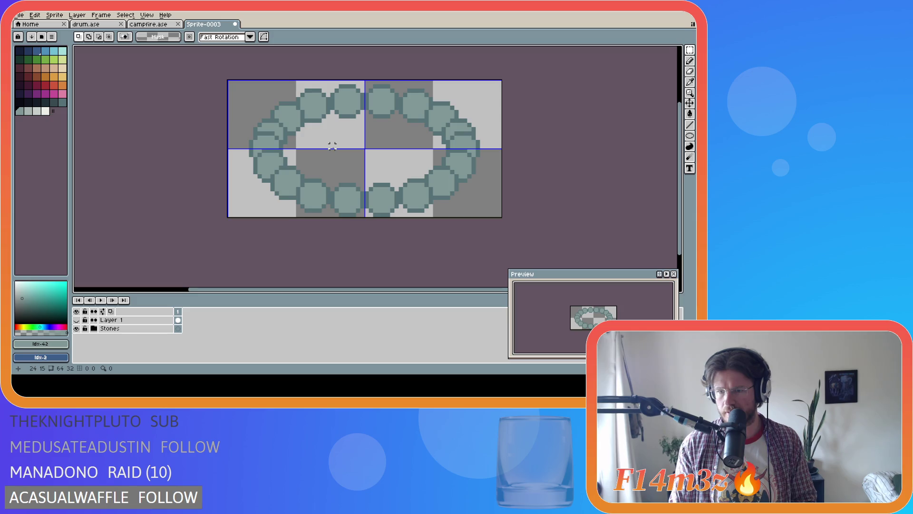
Compare undoing and redoing the stone moves, ending with the last move undone
key(ctrl+z)
key(ctrl+z)
key(ctrl+z)
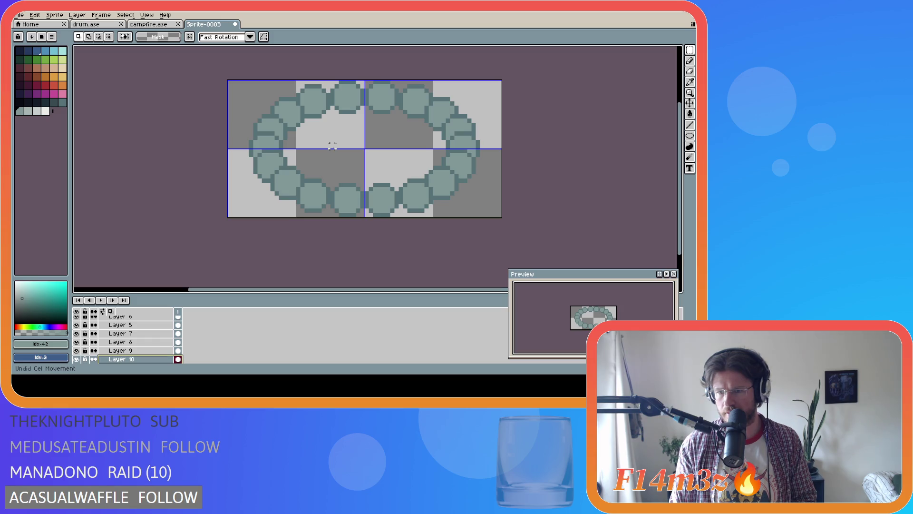
key(ctrl+y)
key(ctrl+y)
key(ctrl+y)
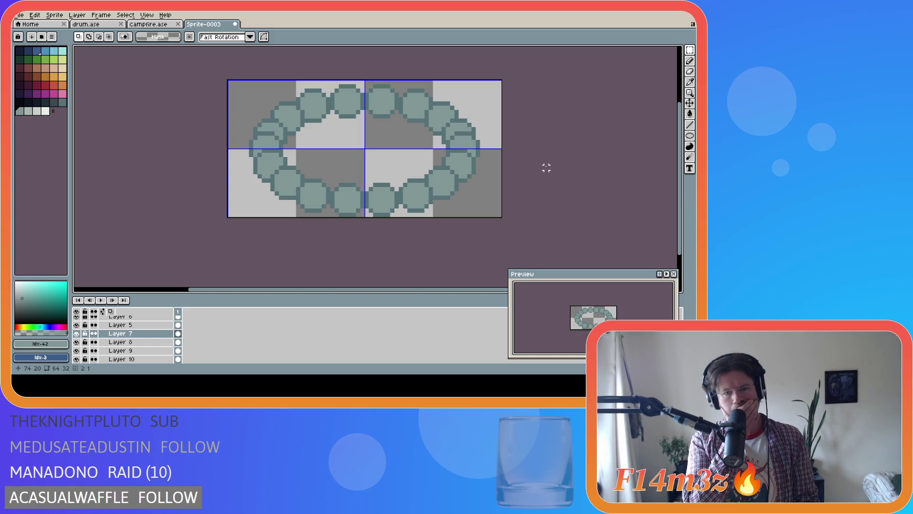
key(ctrl+y)
key(ctrl+d)
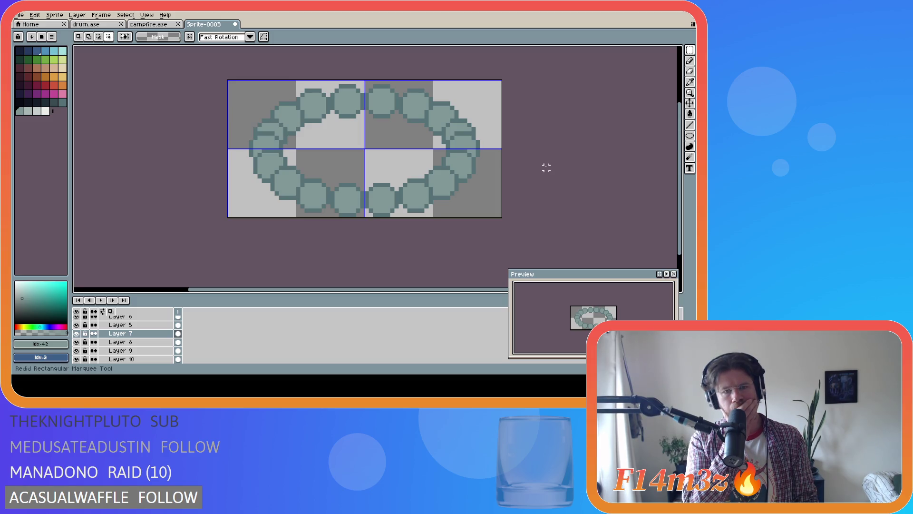
key(ctrl+z)
key(ctrl+z)
key(ctrl+z)
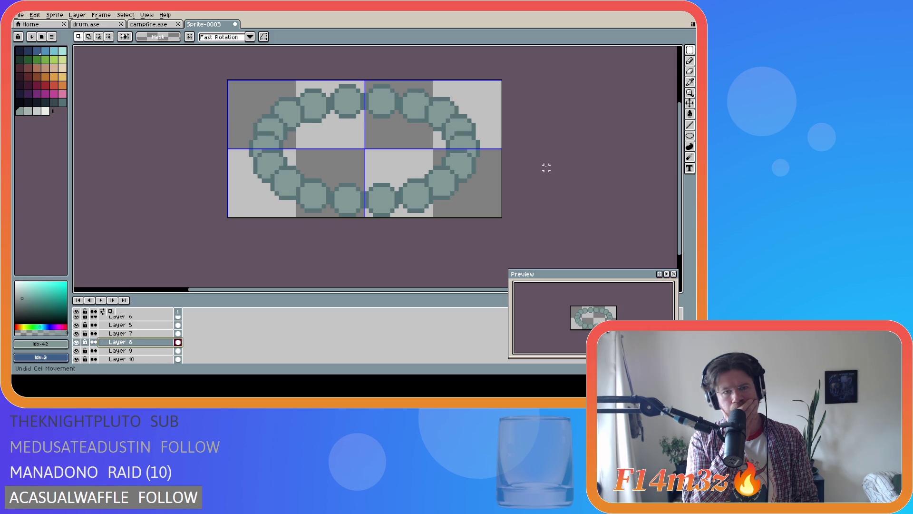
key(ctrl+y)
key(ctrl+y)
key(ctrl+y)
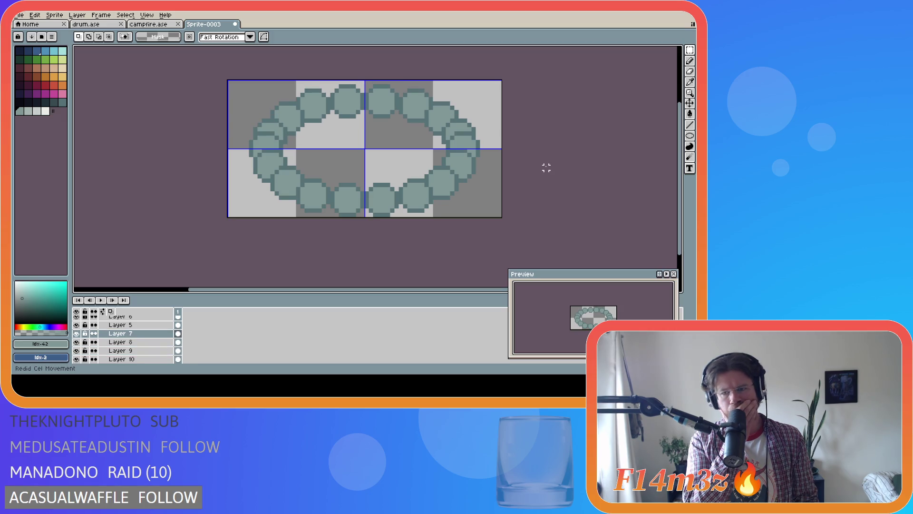
key(ctrl+z)
key(ctrl+z)
key(ctrl+z)
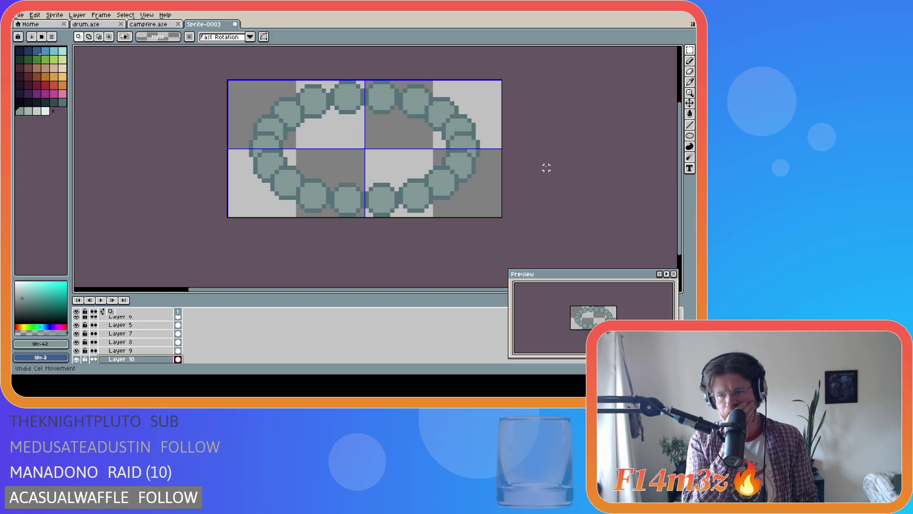
key(ctrl+y)
key(ctrl+y)
key(ctrl+y)
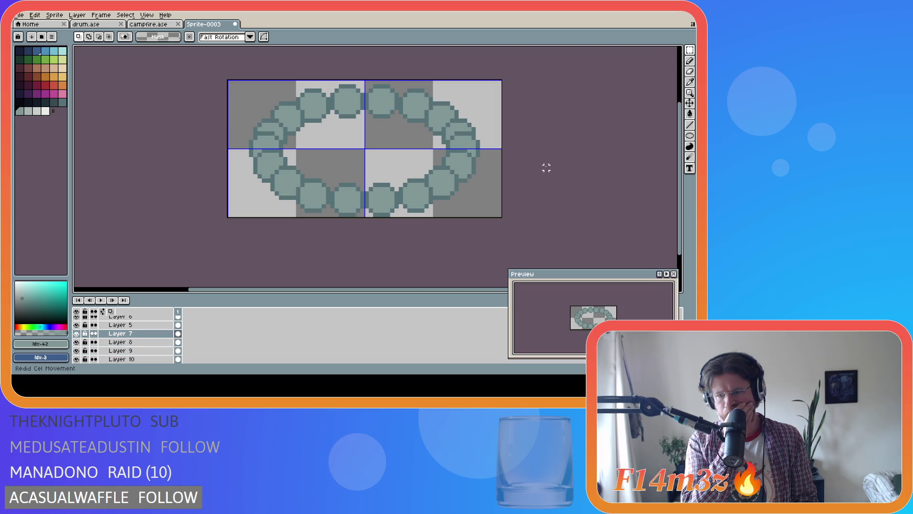
key(ctrl+z)
key(ctrl+z)
key(ctrl+z)
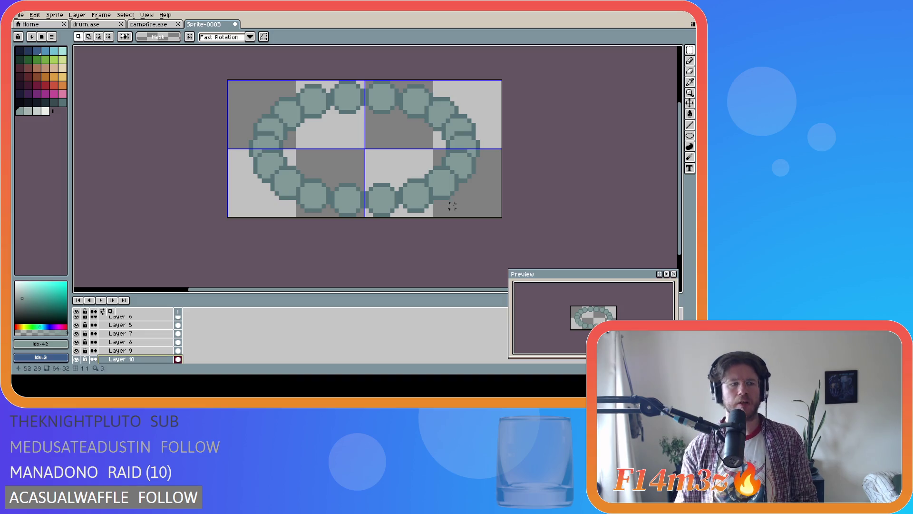
Collapse the Stones group and briefly show Layer 1's cyan ring before hiding it again
scroll(143, 343, up, 3)
click(94, 330)
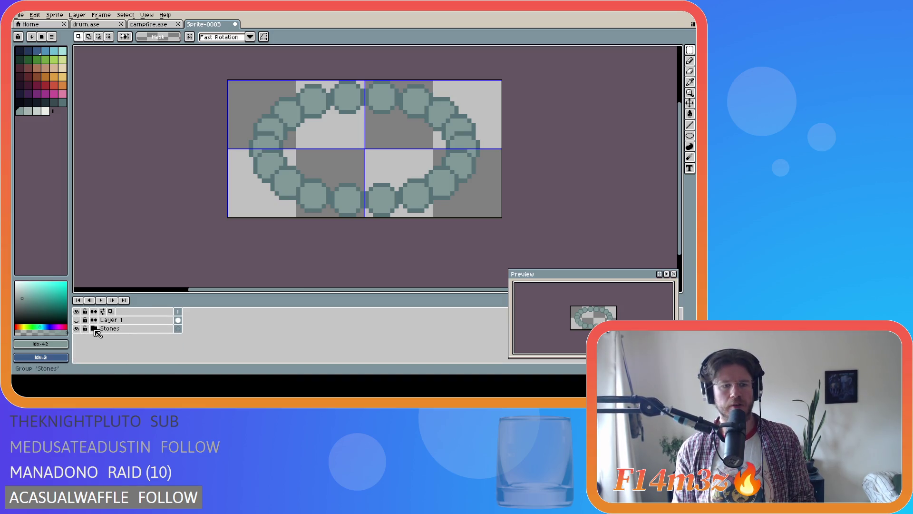
click(77, 320)
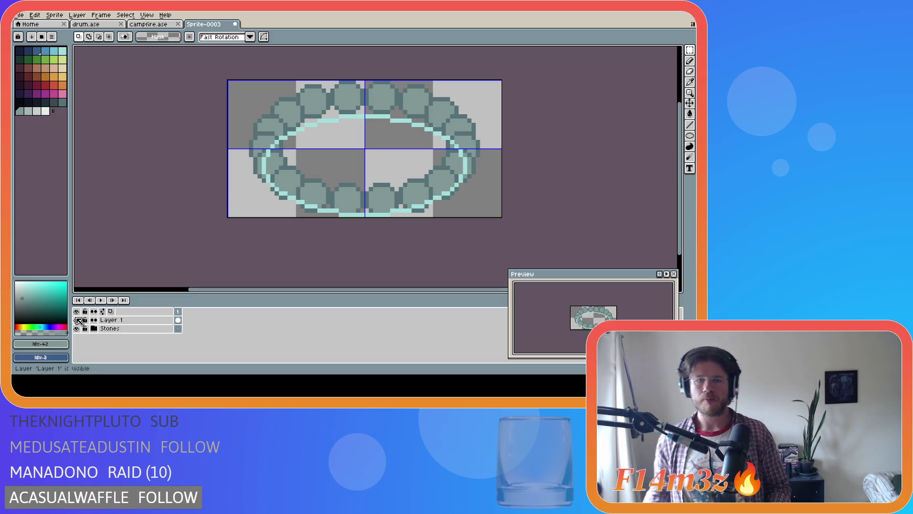
click(77, 320)
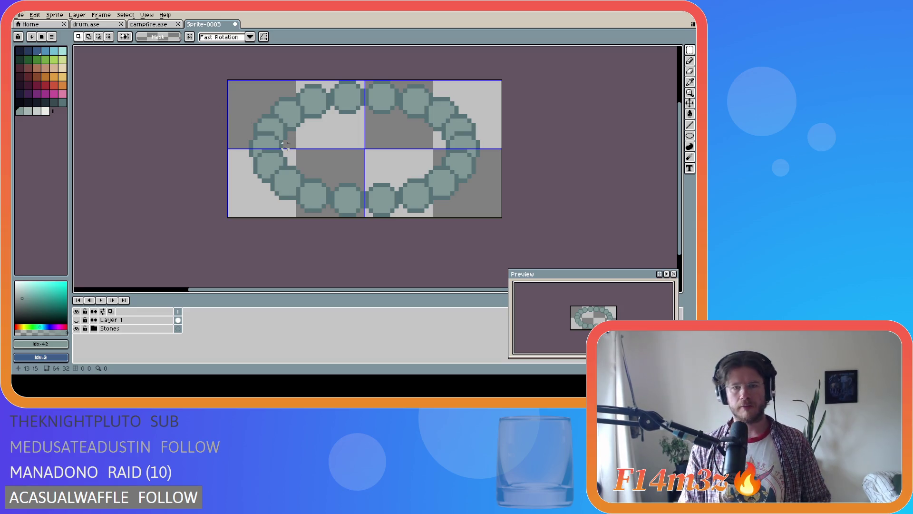
click(73, 15)
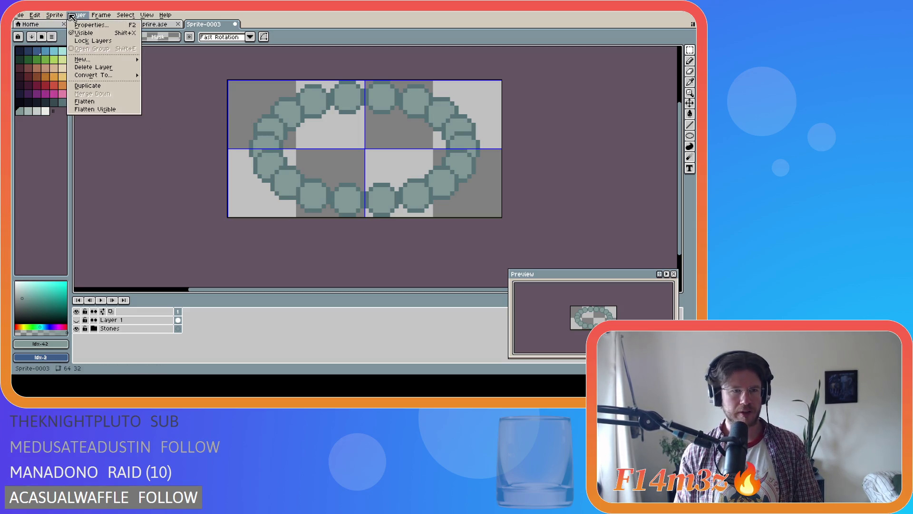
In Canvas Size, set Height to 48 with a bottom-centre anchor, making the sprite 64×48
click(77, 64)
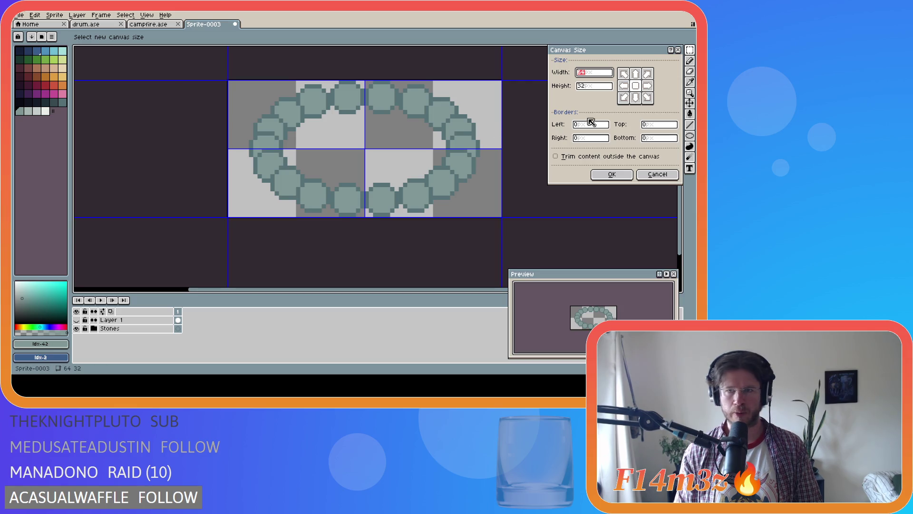
click(586, 88)
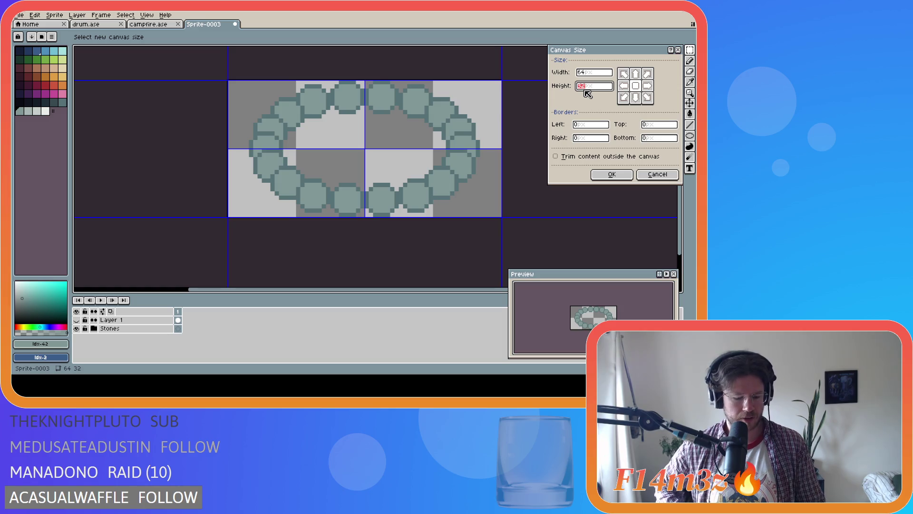
text(48)
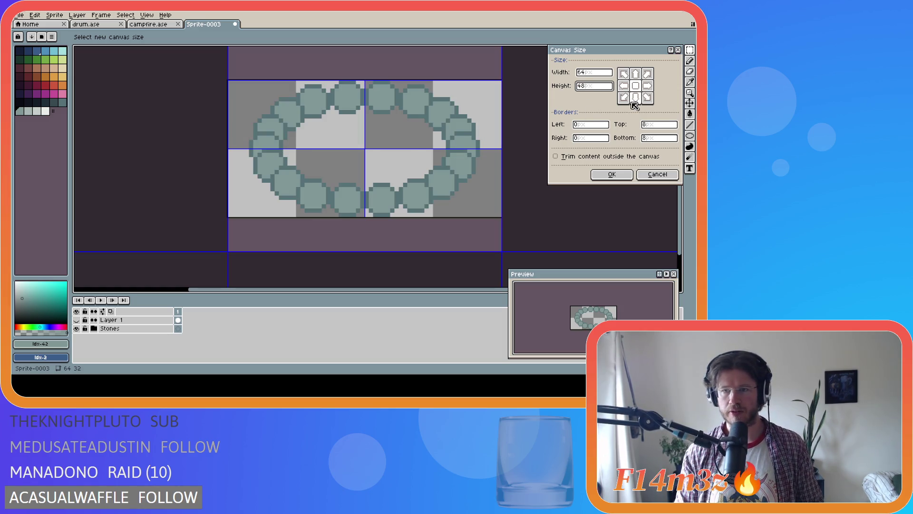
click(635, 100)
click(612, 174)
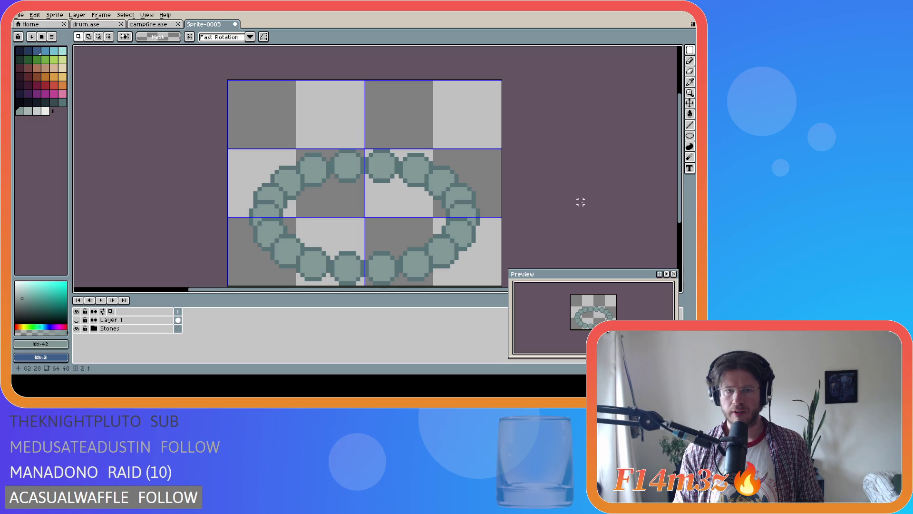
Add new Layer 11 above the Stones group and pick the reddish-brown colour
drag(679, 187, 679, 194)
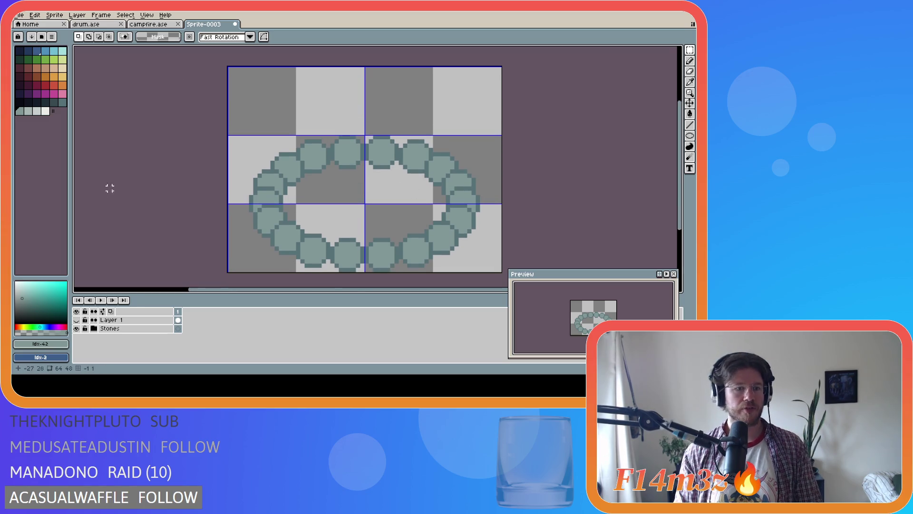
click(127, 331)
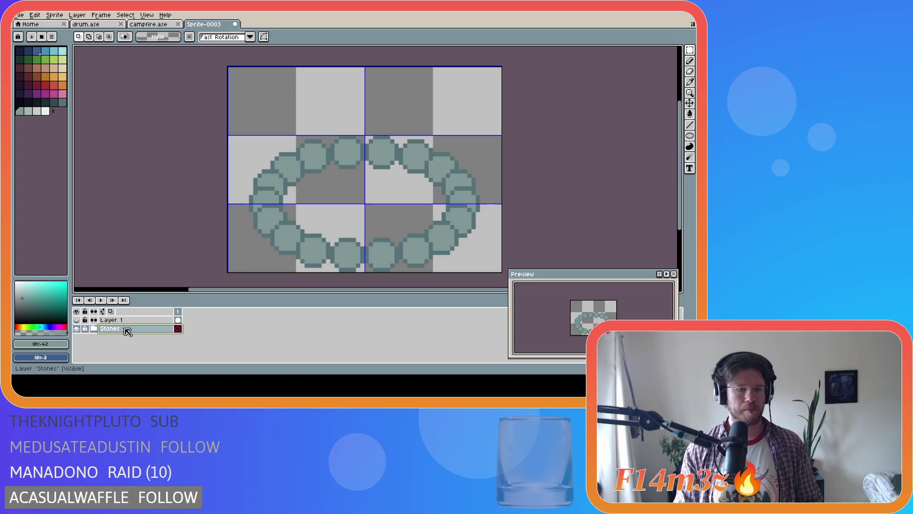
key(shift+n)
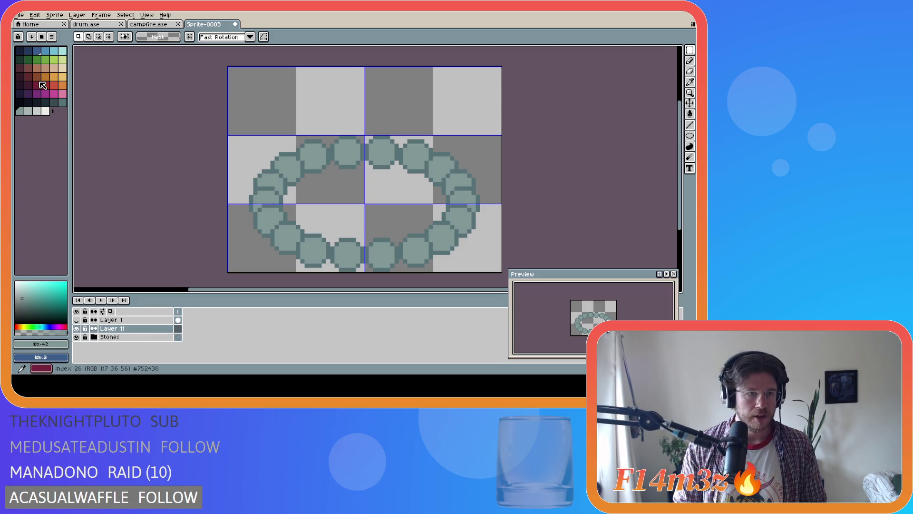
click(20, 67)
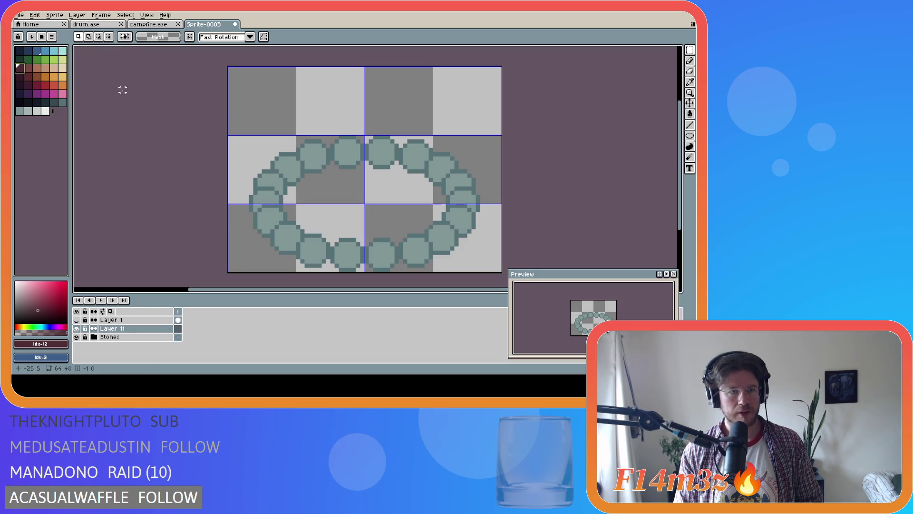
Switch to a 2px pencil and draw the first diagonal log into the new top rows
key(b)
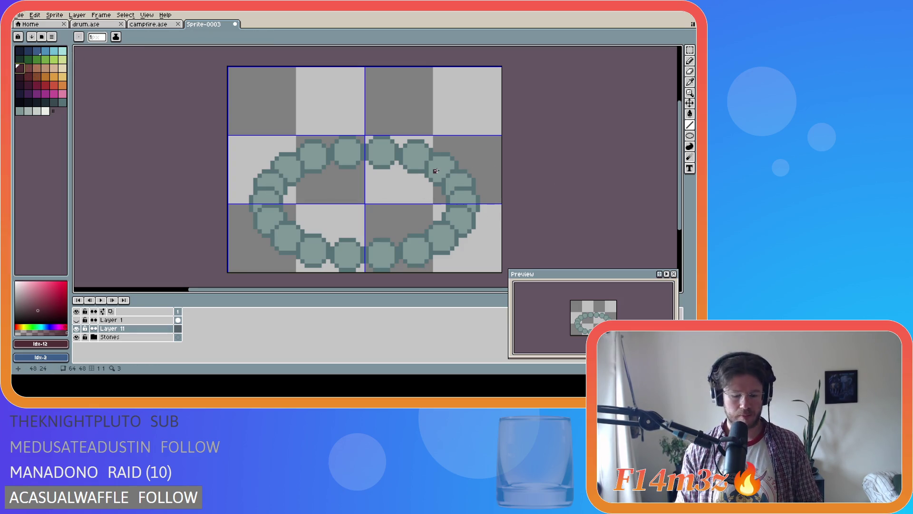
scroll(324, 185, left, 2)
scroll(323, 184, right, 2)
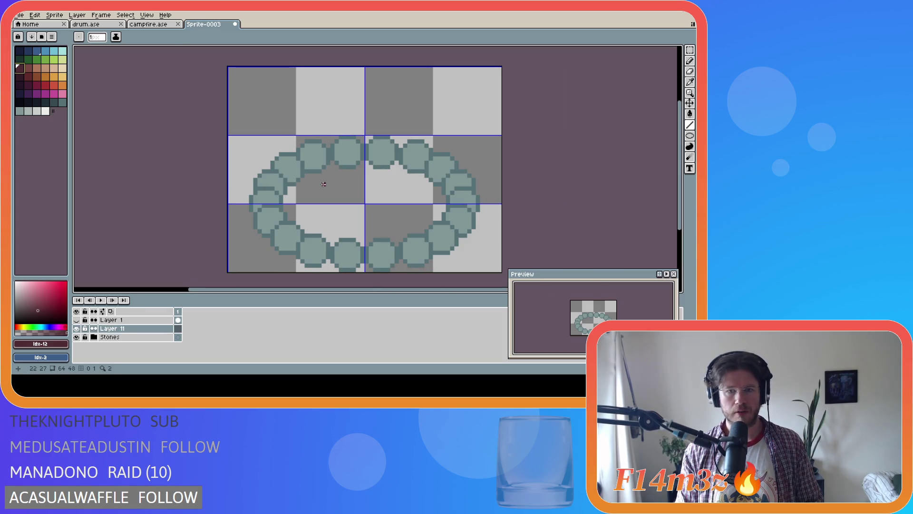
key(plus)
key(plus)
key(plus)
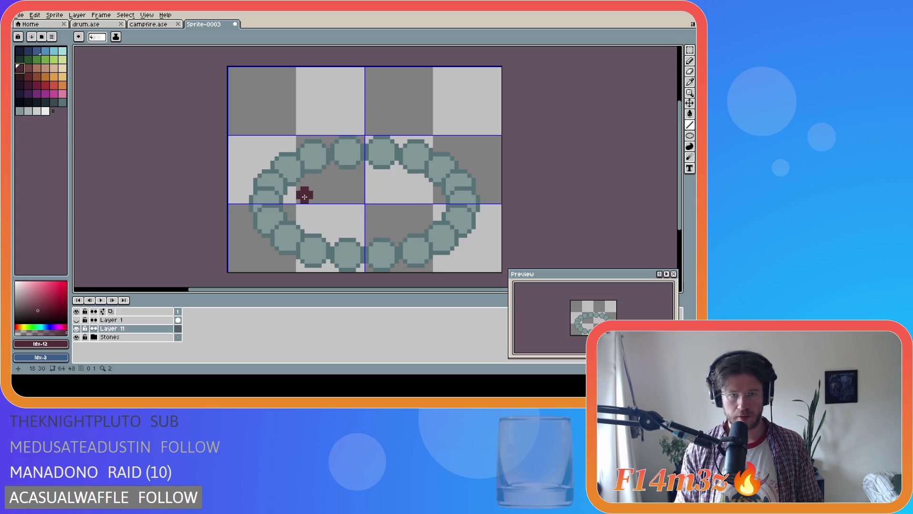
mouse_move(305, 196)
mouse_down()
mouse_move(339, 152)
mouse_move(357, 113)
mouse_move(350, 107)
mouse_move(364, 110)
mouse_move(372, 92)
mouse_move(395, 101)
mouse_move(362, 122)
mouse_move(357, 137)
mouse_move(352, 95)
mouse_move(365, 119)
mouse_move(359, 98)
mouse_move(368, 90)
mouse_up()
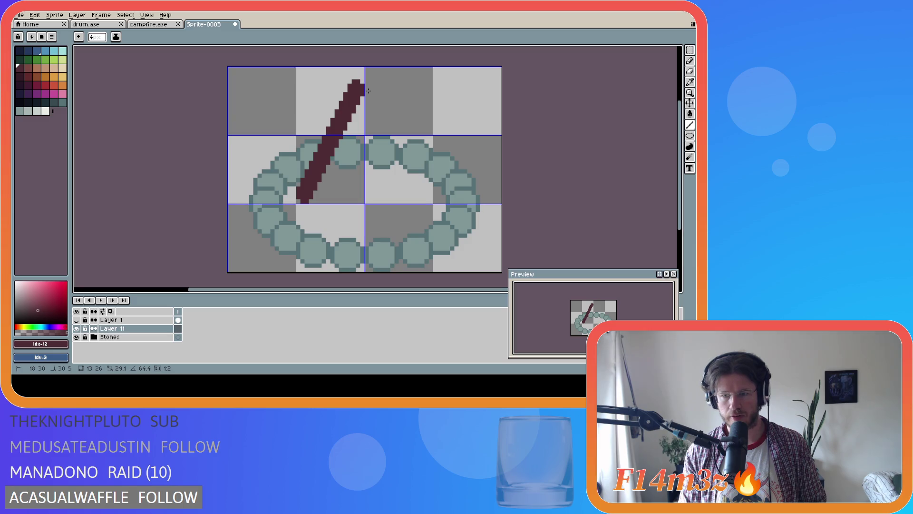
Commit the first log and draw two more maroon logs meeting at a shared peak
drag(368, 90, 368, 91)
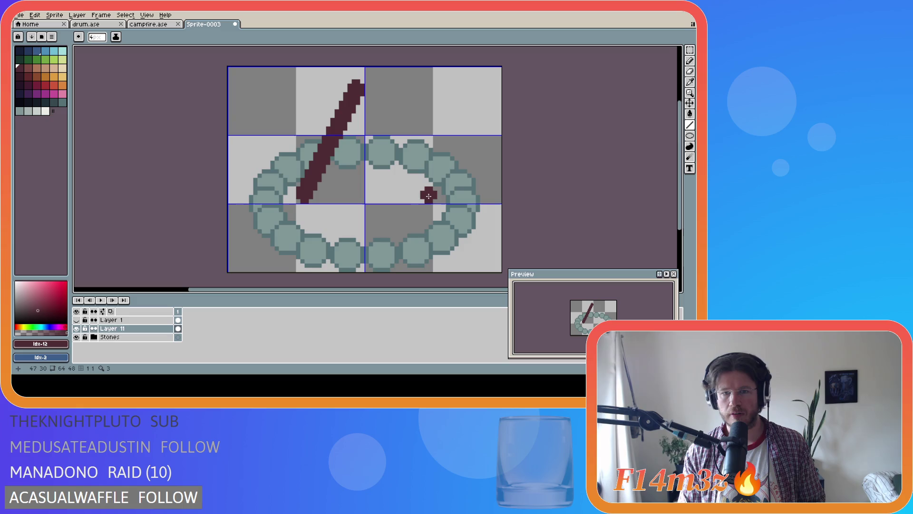
drag(427, 195, 371, 90)
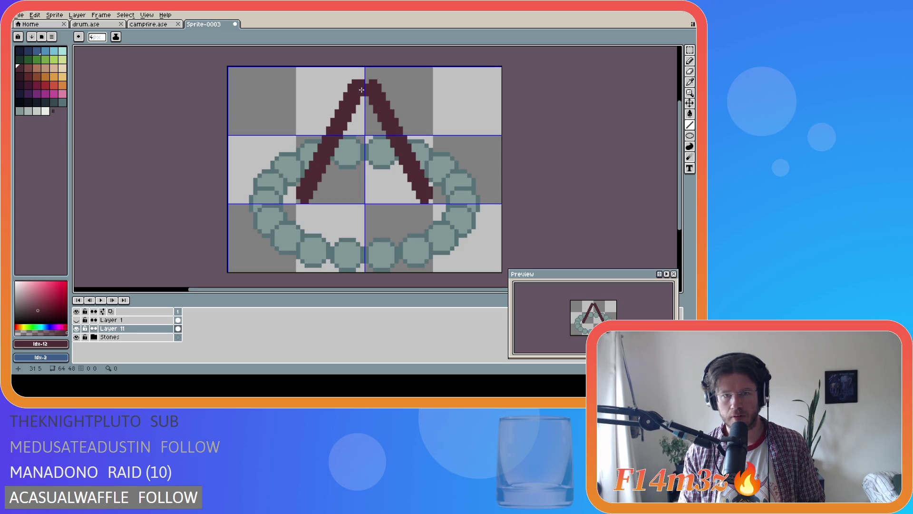
mouse_move(361, 90)
mouse_down()
mouse_move(340, 199)
mouse_move(328, 215)
mouse_move(317, 223)
mouse_move(297, 216)
mouse_move(339, 174)
mouse_move(316, 192)
mouse_move(276, 172)
mouse_move(305, 202)
mouse_move(344, 199)
mouse_move(323, 220)
mouse_up()
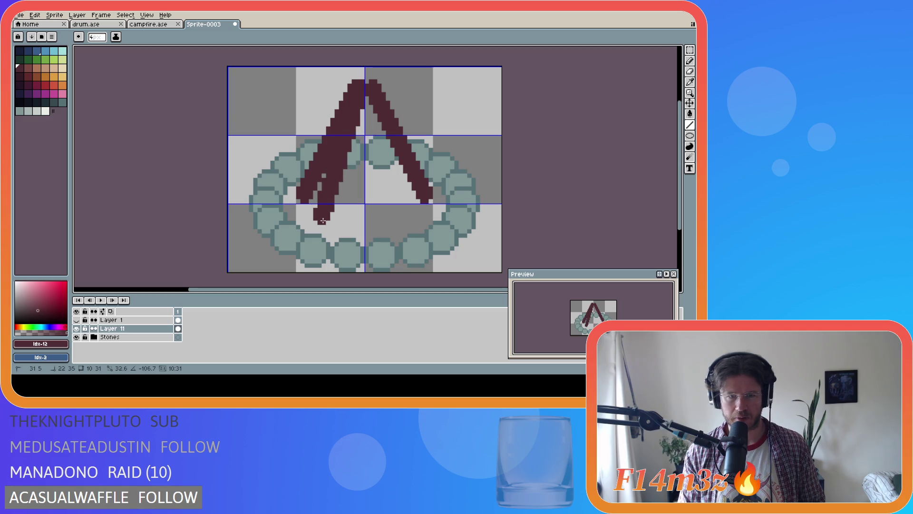
Discard the stray left log line and shift the teepee logs down one pixel
drag(324, 218, 325, 219)
key(Escape)
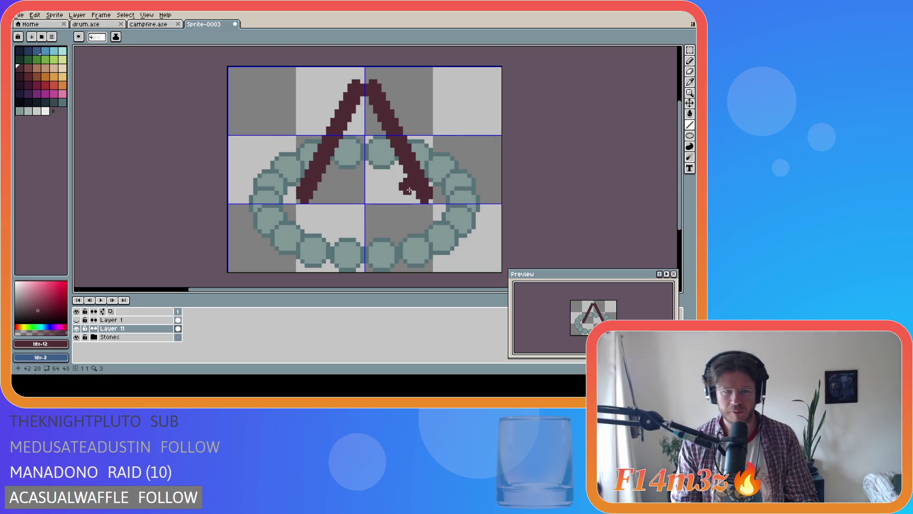
key(v)
drag(326, 166, 325, 176)
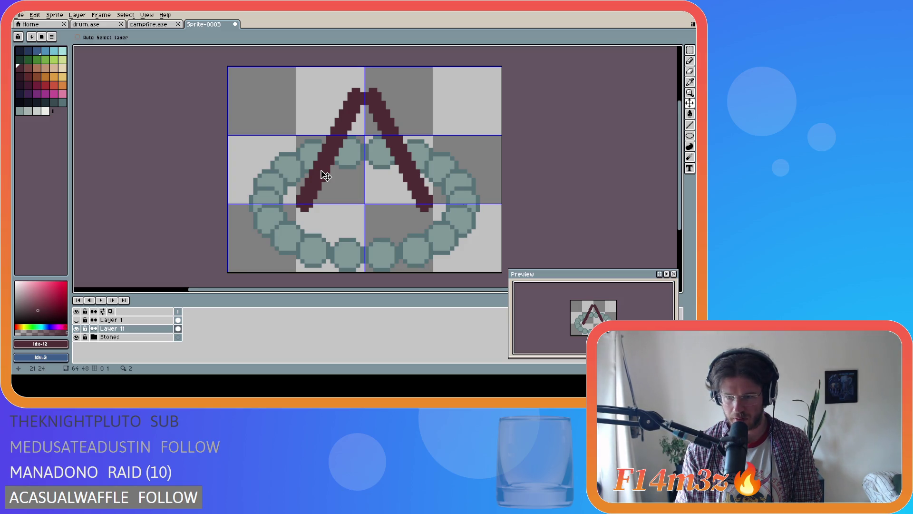
drag(318, 192, 317, 193)
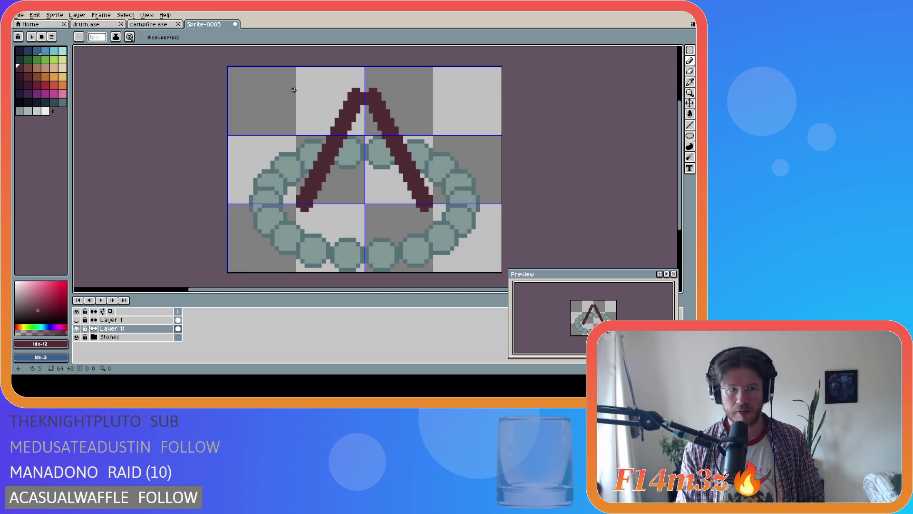
Raise the pencil to 4px and paint over the gap at the A's peak
key(plus)
key(plus)
key(plus)
click(366, 97)
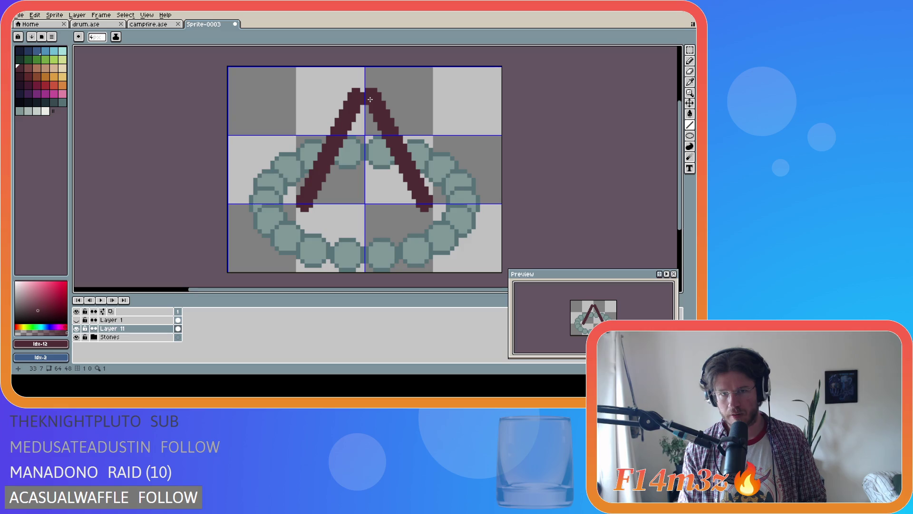
mouse_move(374, 101)
mouse_down()
mouse_move(386, 198)
mouse_move(404, 220)
mouse_move(496, 188)
mouse_up()
key(ctrl+z)
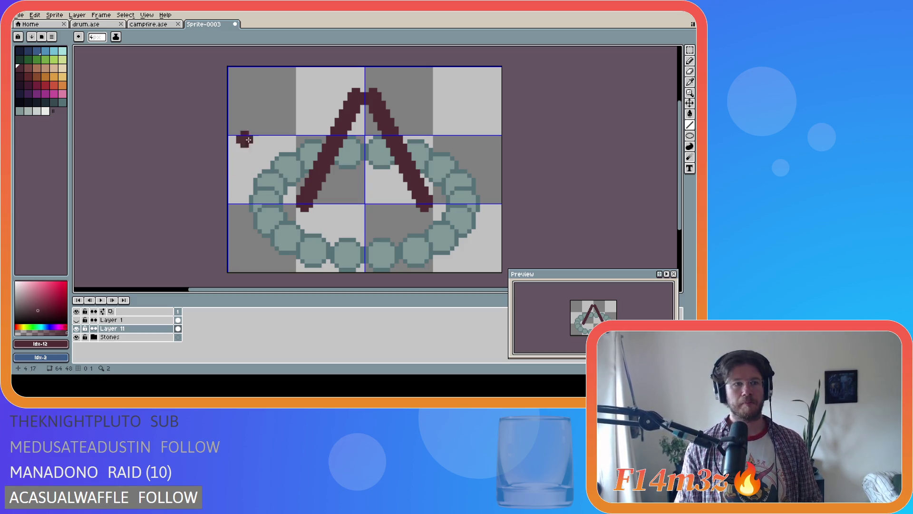
Add a new layer above Layer 1 and draw a light teal ellipse inside the stone ring
click(141, 321)
key(shift+n)
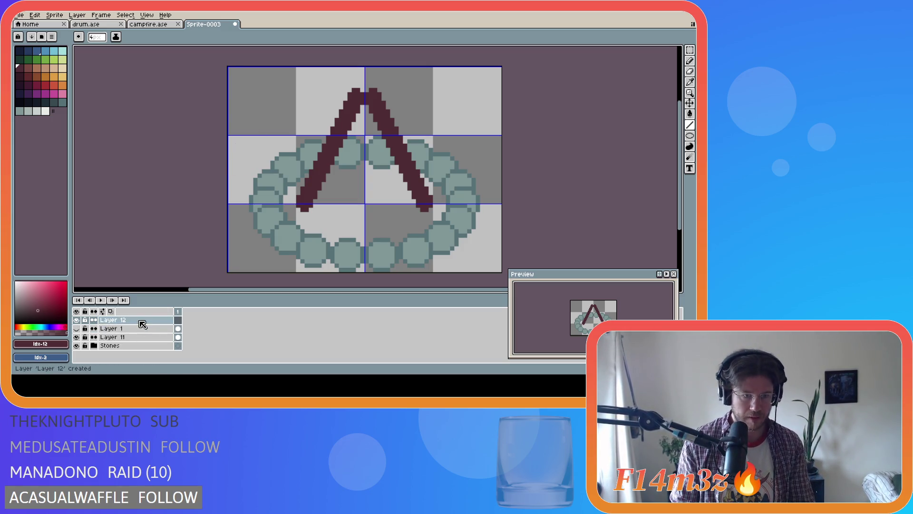
click(669, 136)
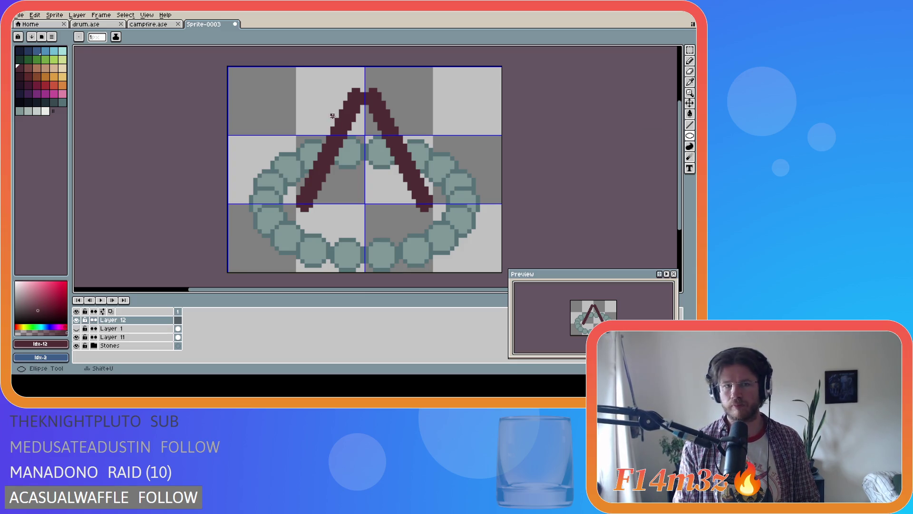
click(62, 51)
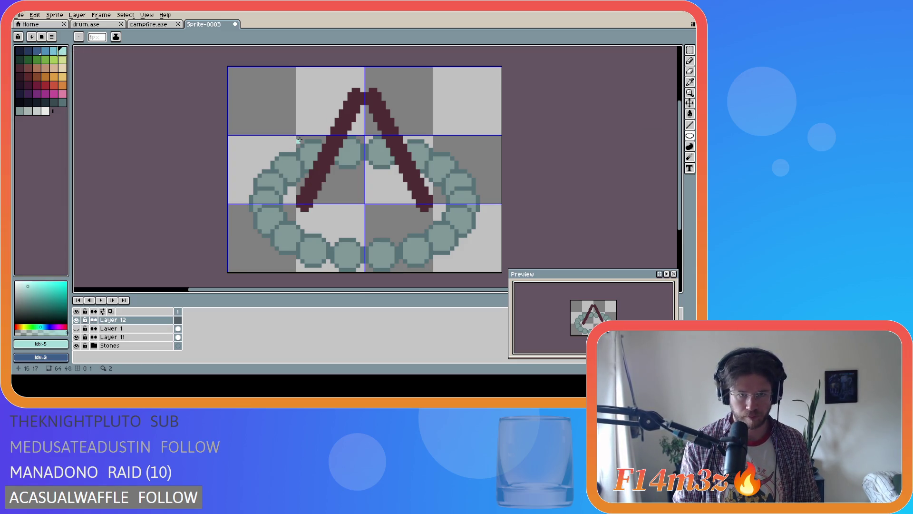
mouse_move(299, 139)
mouse_down()
mouse_move(400, 197)
mouse_move(431, 201)
mouse_up()
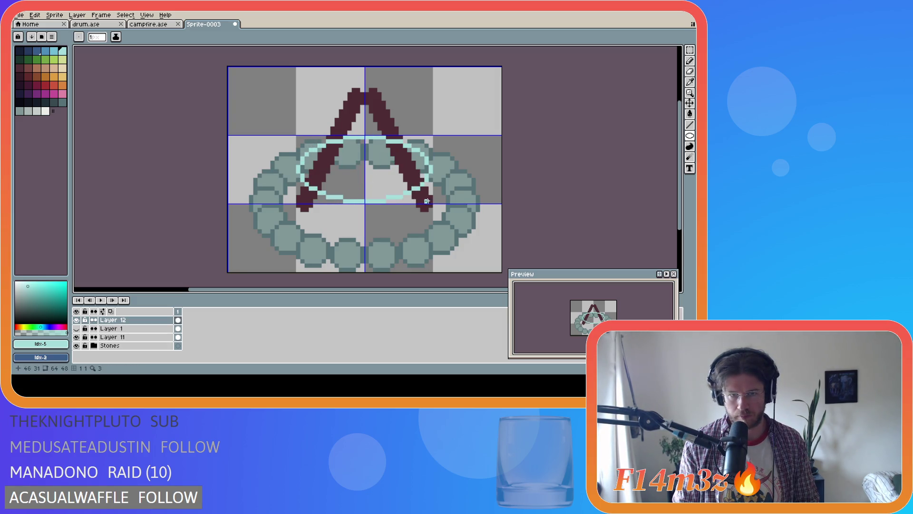
Move the teal oval lower and stack Layer 12 beneath the logs layer
key(v)
drag(354, 199, 355, 232)
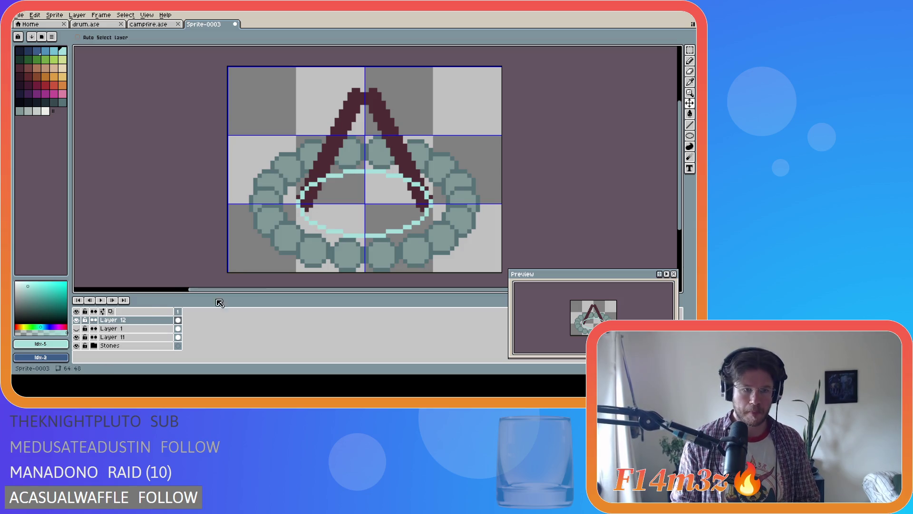
click(123, 321)
mouse_move(124, 329)
mouse_down()
mouse_move(122, 350)
mouse_move(124, 324)
mouse_move(125, 342)
mouse_up()
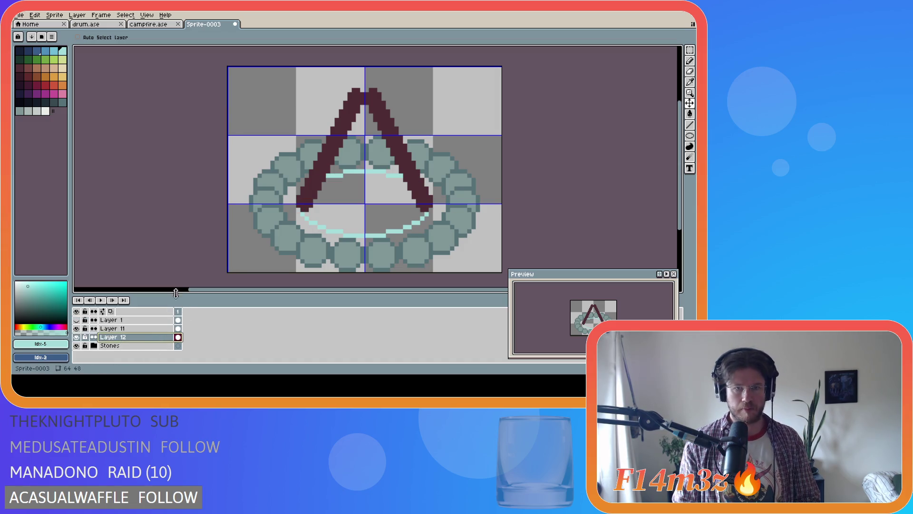
On Layer 11, eyedrop the maroon and draw a log from the apex down the left side
click(111, 328)
key(b)
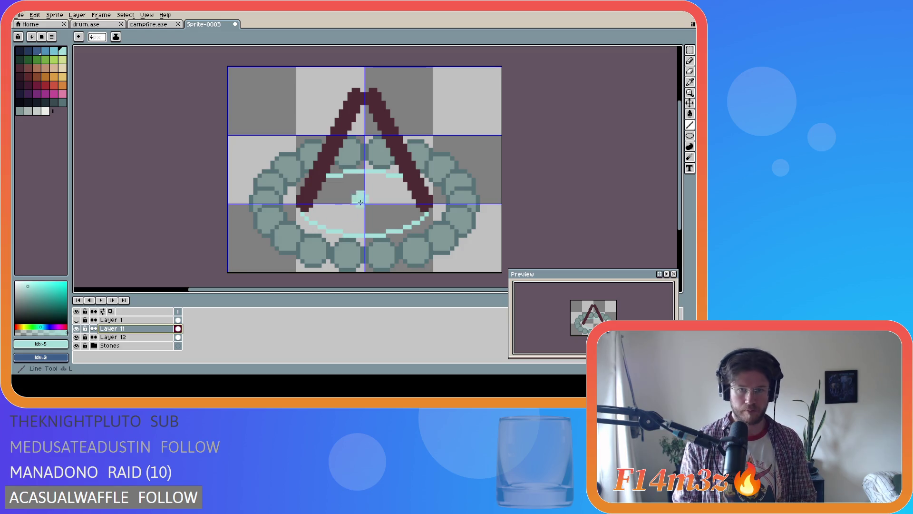
alt+click(366, 107)
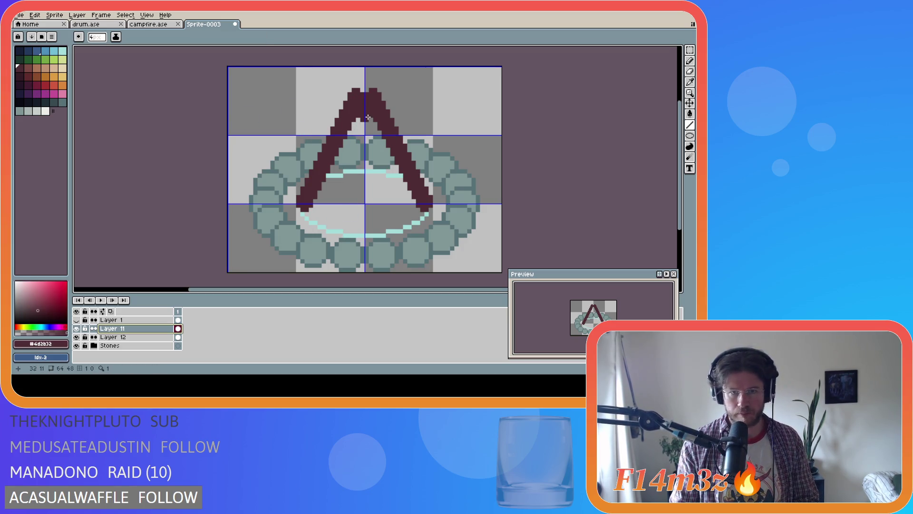
mouse_move(364, 95)
mouse_down()
mouse_move(358, 90)
mouse_move(366, 89)
mouse_move(332, 226)
mouse_up()
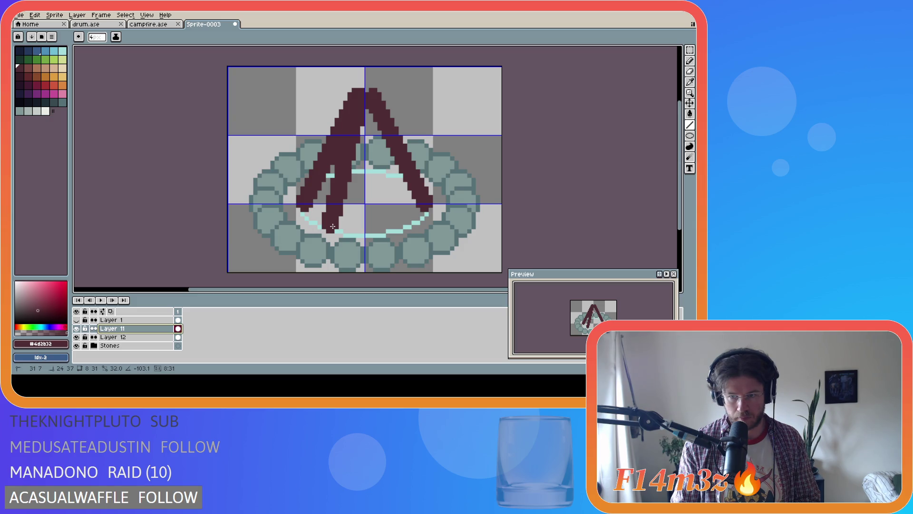
drag(333, 226, 324, 223)
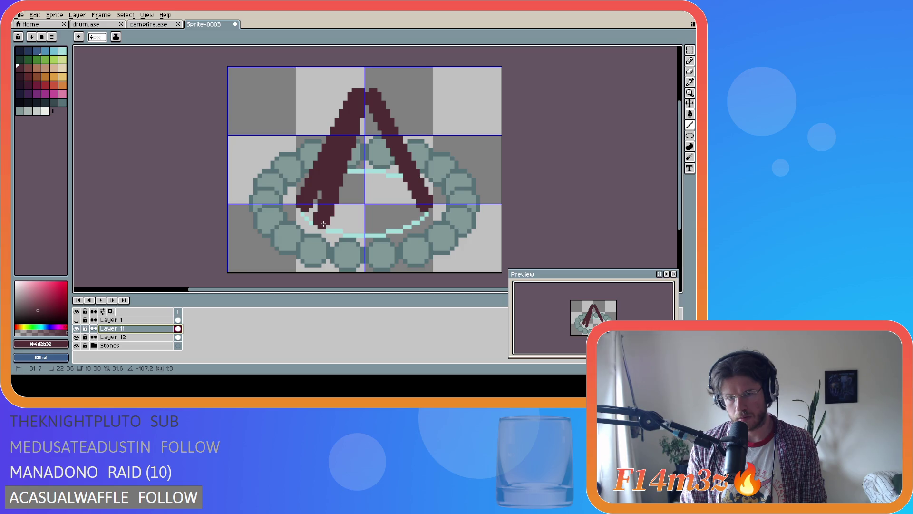
drag(324, 224, 324, 223)
Draw another log straight down from the apex and bridge the top of the peak
click(363, 96)
mouse_move(360, 98)
mouse_down()
mouse_move(359, 236)
mouse_move(348, 232)
mouse_up()
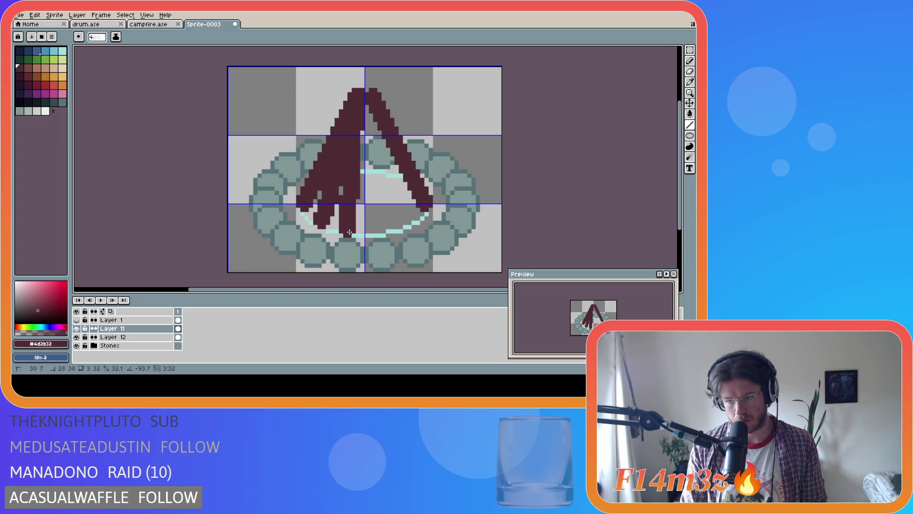
click(370, 97)
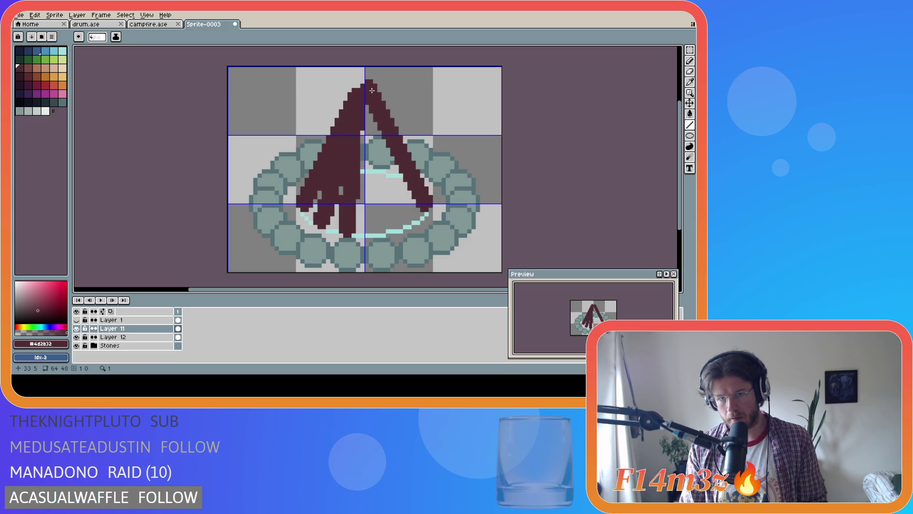
Draw thick maroon logs from the apex down the right leg, cancelling one misplaced preview
drag(376, 98, 419, 214)
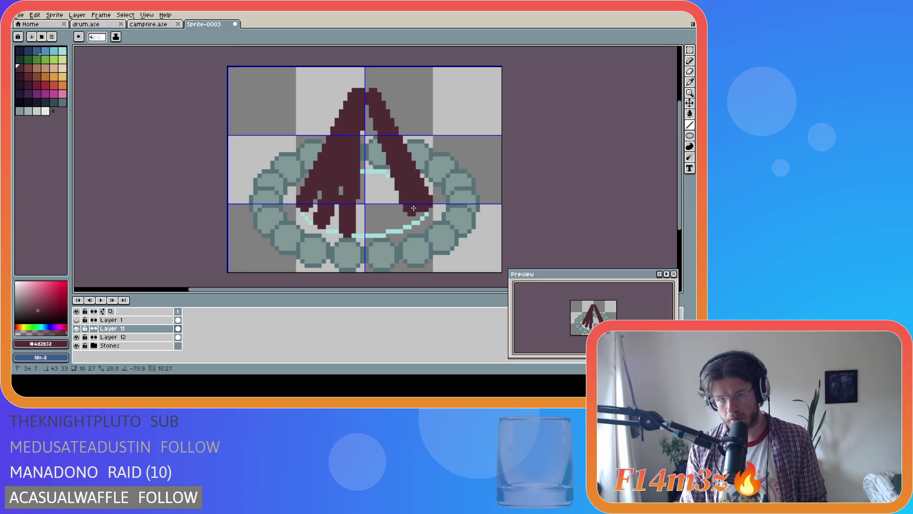
key(Escape)
drag(370, 97, 410, 222)
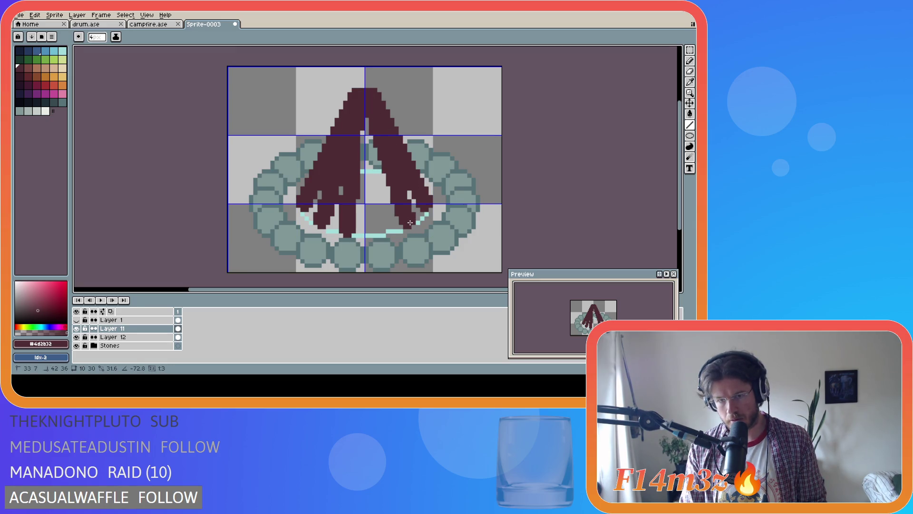
drag(410, 223, 410, 223)
drag(370, 97, 383, 231)
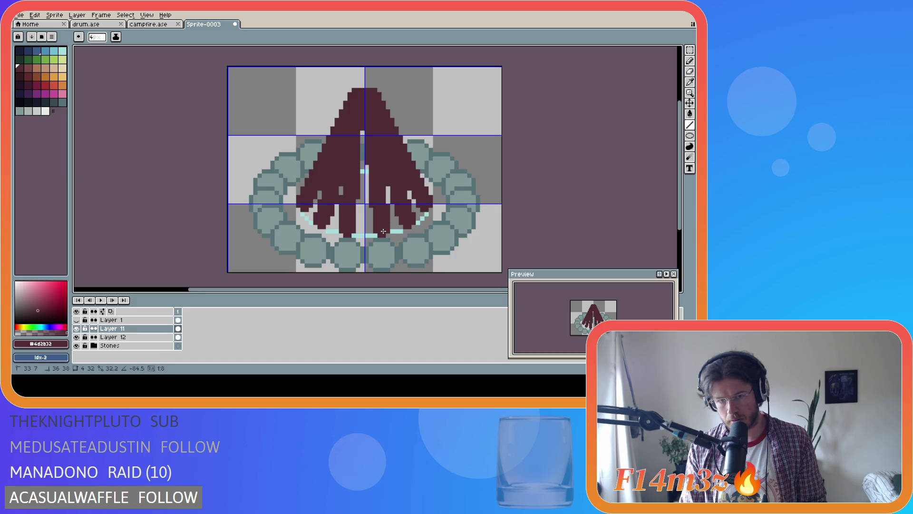
drag(382, 229, 383, 231)
Add maroon pixels beside the peak and draw a log down the right leg
click(374, 95)
drag(374, 97, 382, 234)
key(v)
Undo the right-side logs and peak pixel, then draw a thick log from peak to ring
key(ctrl+z)
key(ctrl+z)
key(ctrl+z)
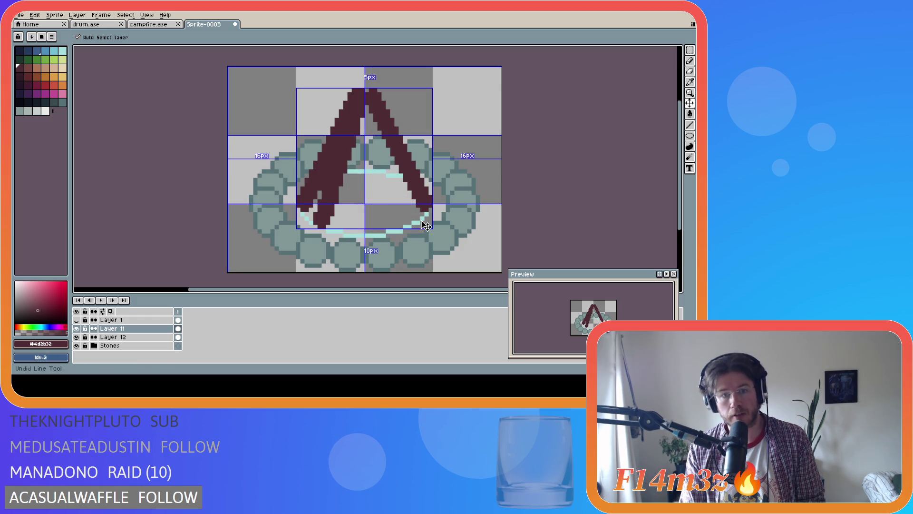
key(b)
key(ctrl+z)
drag(361, 98, 350, 231)
Add pixels atop the peak and two down-right logs, then undo those strokes
click(373, 87)
click(367, 94)
mouse_move(370, 97)
mouse_down()
mouse_move(394, 216)
mouse_move(408, 223)
mouse_up()
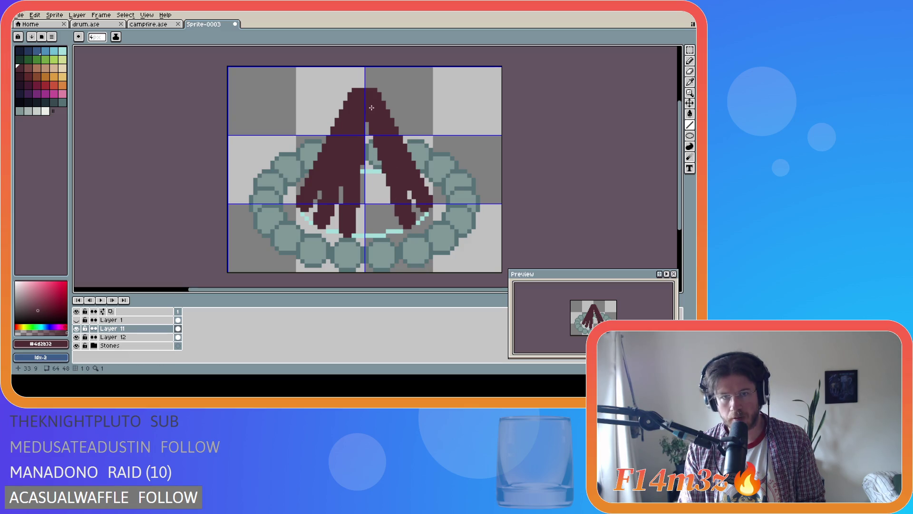
mouse_move(369, 96)
mouse_down()
mouse_move(384, 235)
mouse_move(425, 228)
mouse_up()
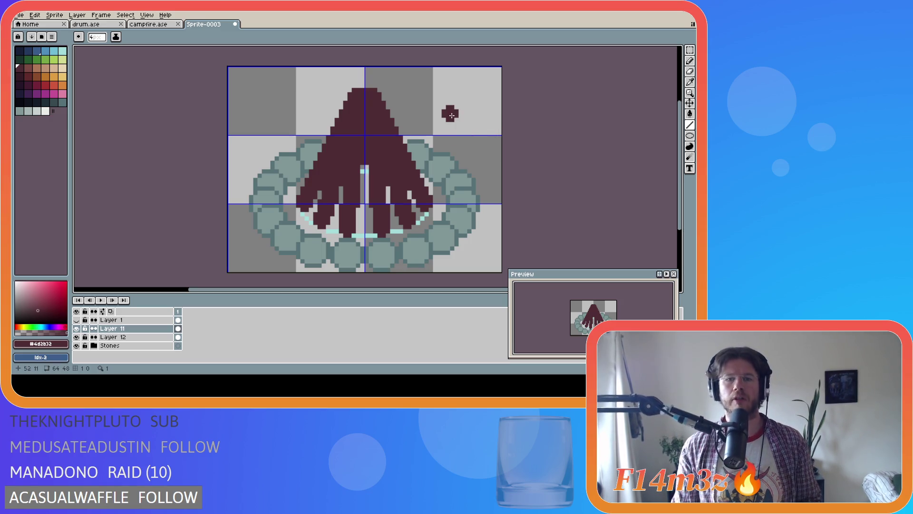
key(ctrl+z)
key(ctrl+z)
key(ctrl+z)
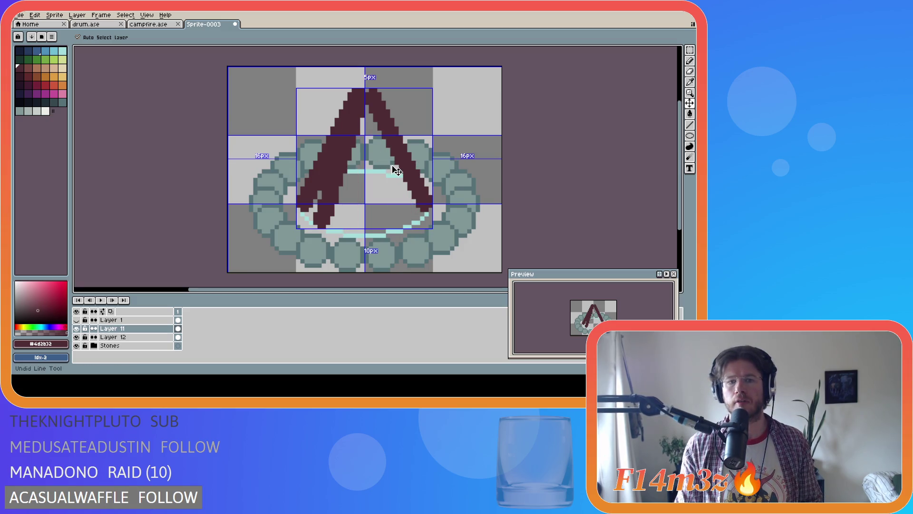
key(ctrl+z)
Draw a vertical log and a second log to the ring bottom, then undo back to the thin A
drag(362, 92, 350, 230)
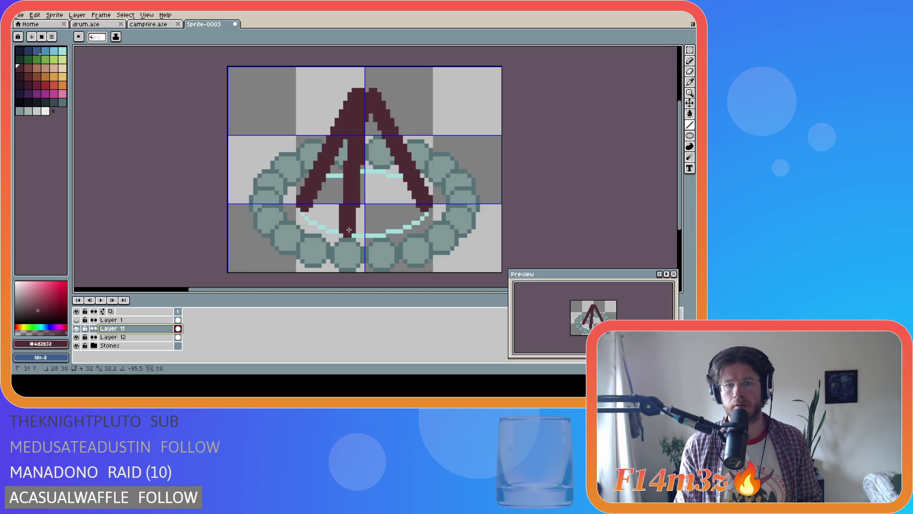
drag(349, 230, 349, 230)
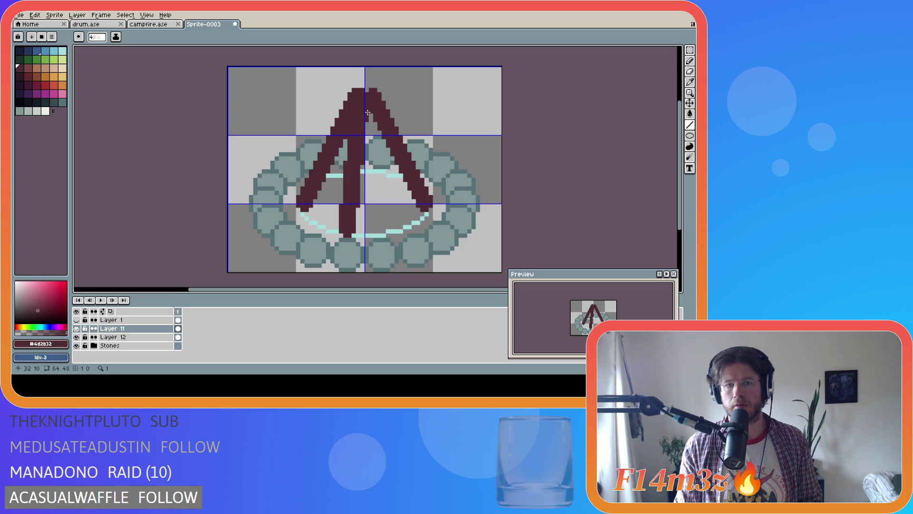
mouse_move(369, 99)
mouse_down()
mouse_move(358, 220)
mouse_move(382, 235)
mouse_up()
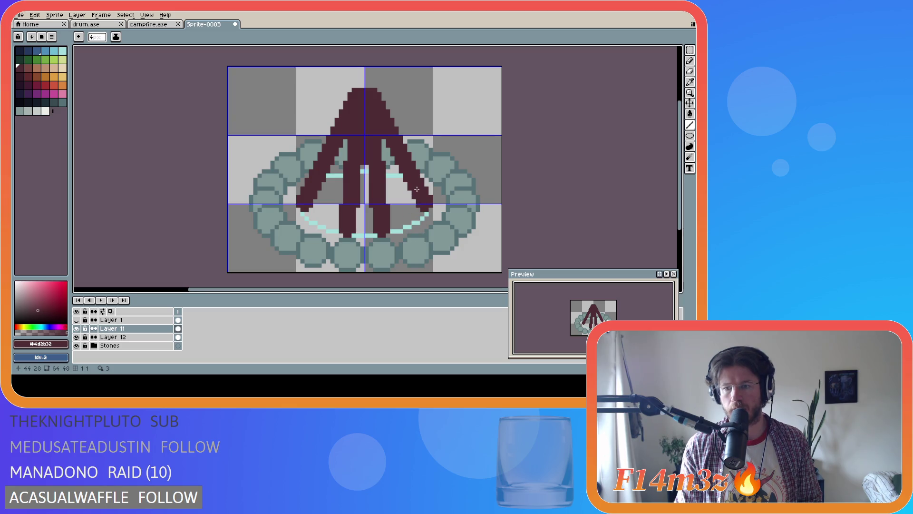
key(ctrl+z)
key(ctrl+z)
key(ctrl+z)
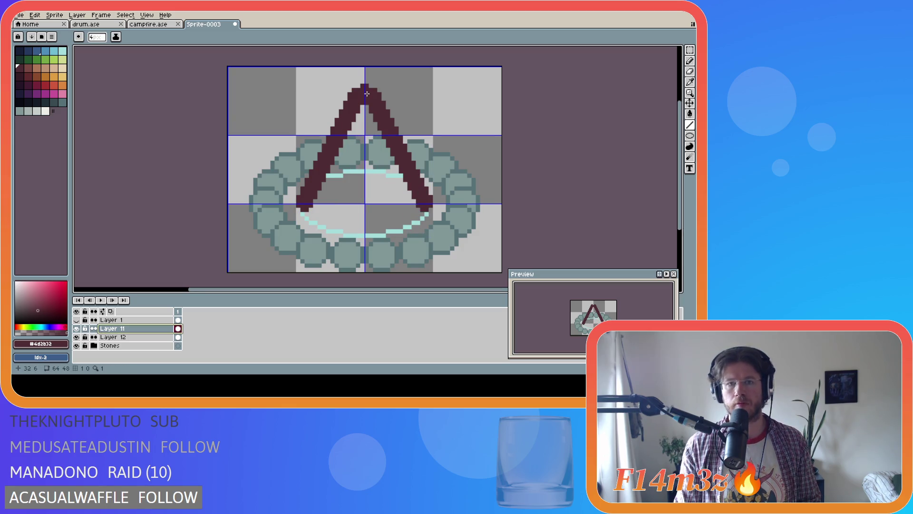
key(ctrl+z)
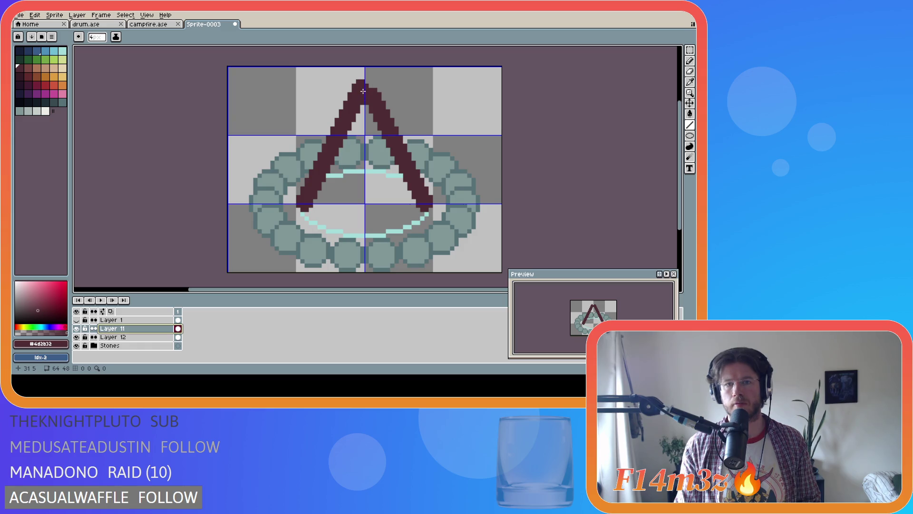
key(ctrl+z)
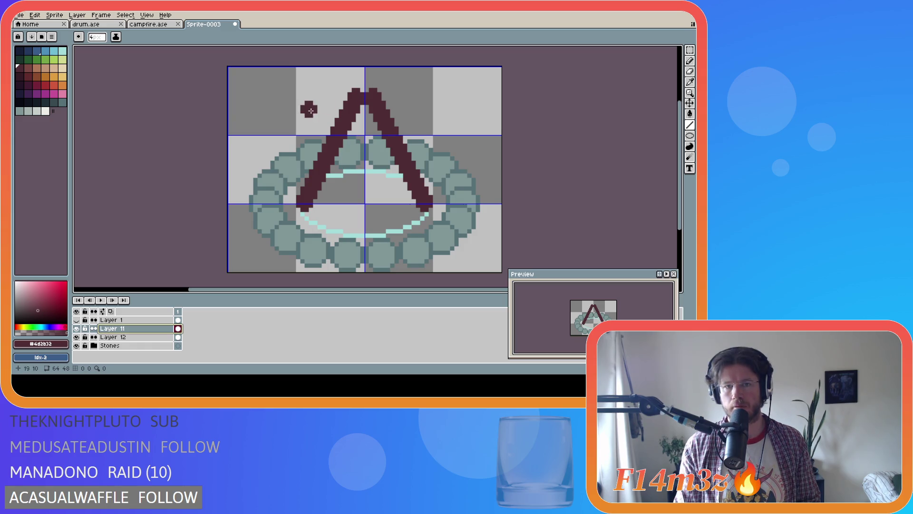
Redraw two logs from the apex down to the ring, discarding one stray line
drag(364, 100, 353, 229)
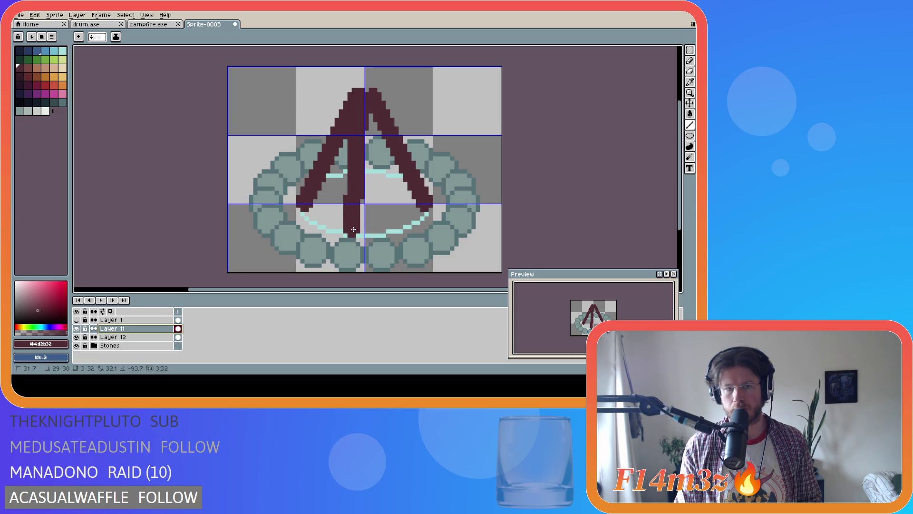
key(ctrl+z)
key(ctrl+z)
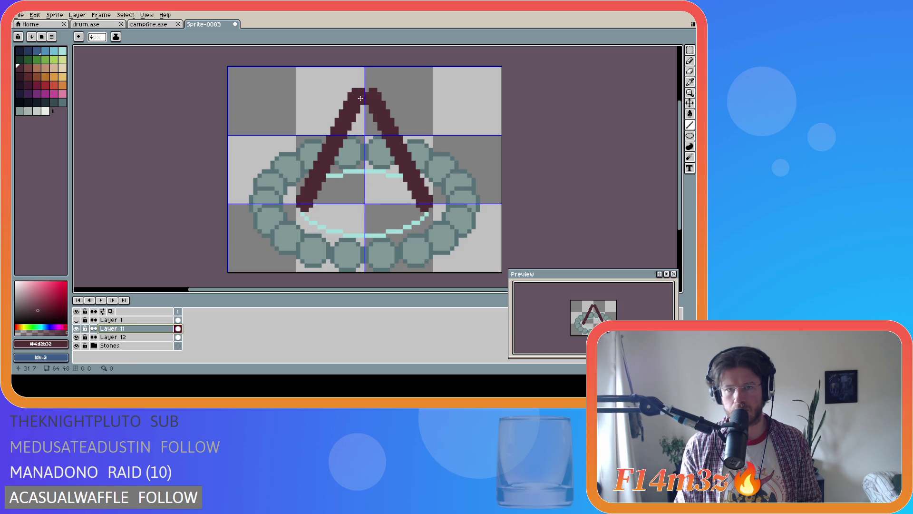
drag(363, 98, 353, 229)
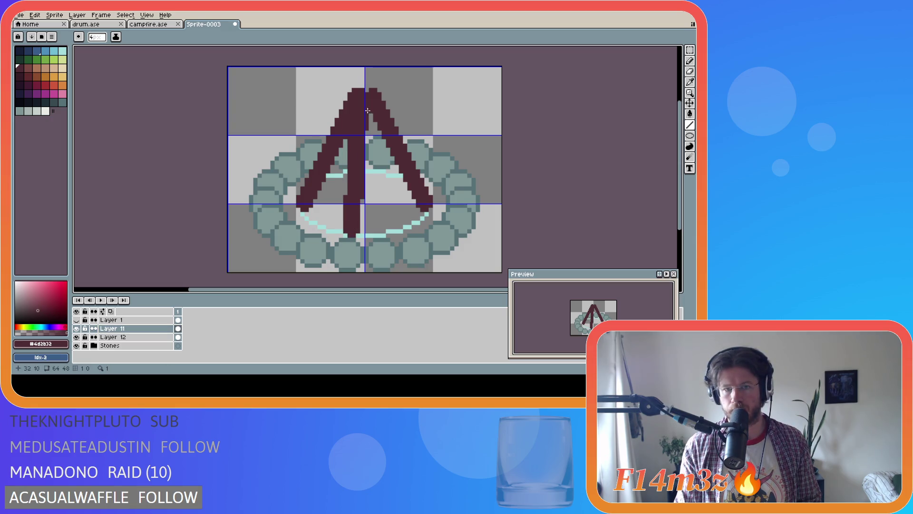
drag(370, 98, 380, 231)
Draw inner logs from the apex down left and right, undoing and restoring attempts
key(ctrl+z)
key(ctrl+z)
key(ctrl+z)
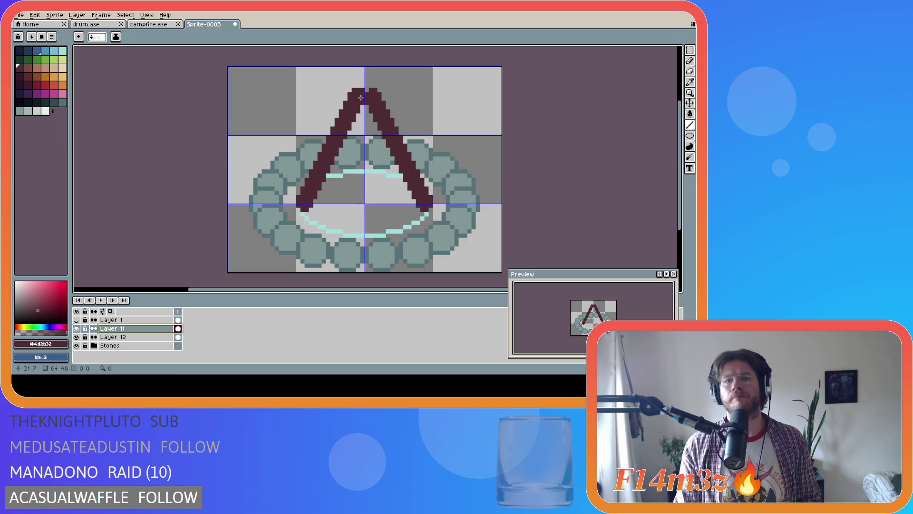
drag(360, 97, 351, 230)
drag(366, 98, 383, 231)
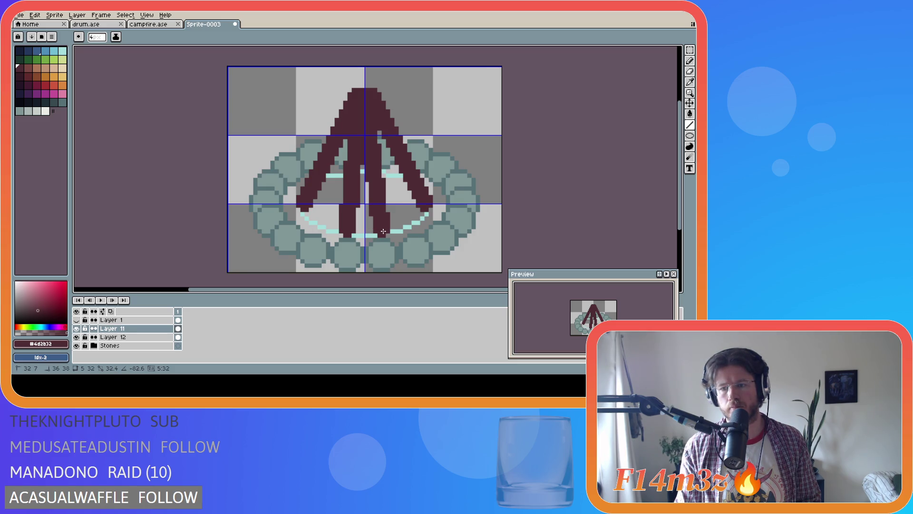
drag(383, 232, 383, 232)
key(ctrl+z)
key(ctrl+z)
drag(369, 98, 392, 225)
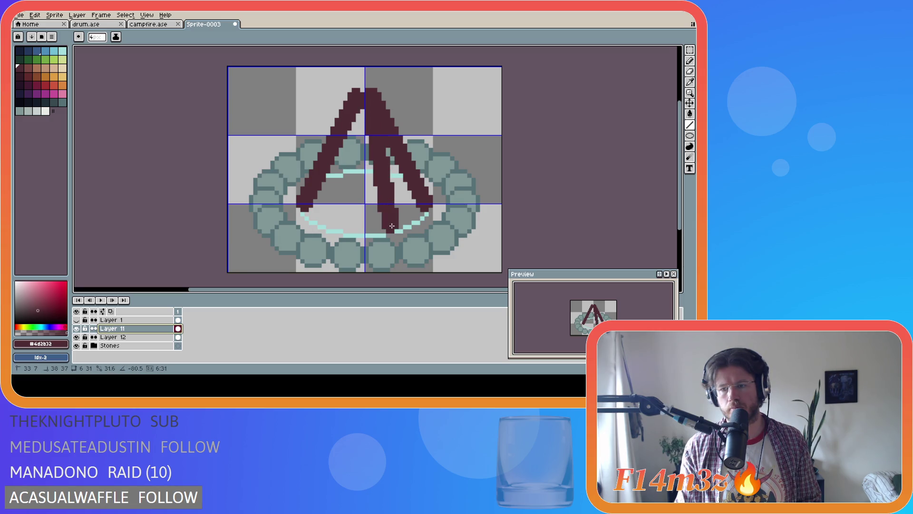
drag(392, 225, 392, 225)
key(ctrl+z)
key(ctrl+y)
Draw more inner logs, fill the left leg's gap with a thick log, and extend the apex
key(l)
drag(364, 95, 341, 226)
key(ctrl+z)
drag(366, 104, 366, 229)
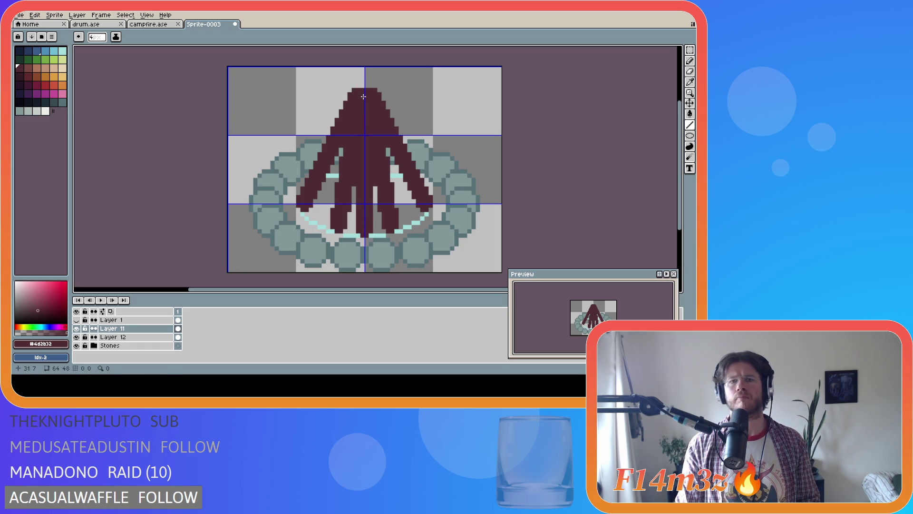
drag(364, 97, 320, 217)
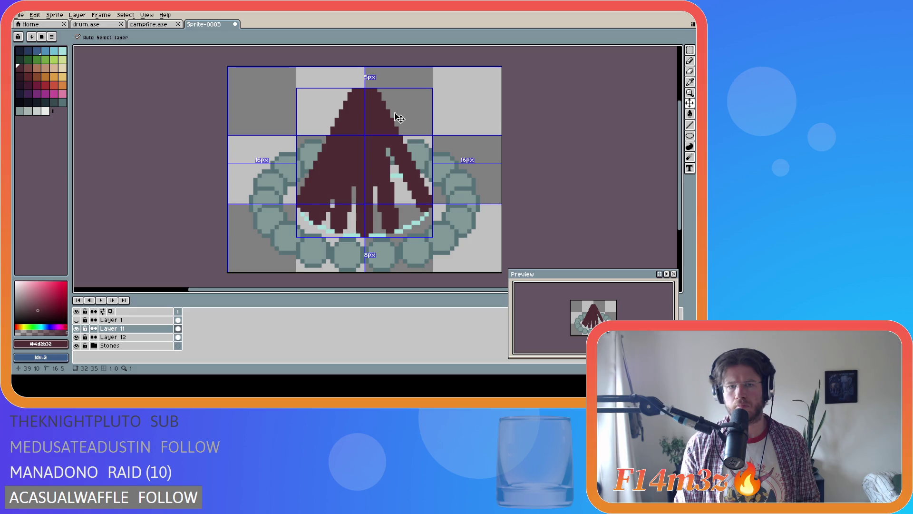
click(371, 90)
Remove the extra apex pixels and fill the right leg's gap with a thick log
key(ctrl+z)
drag(370, 96, 415, 216)
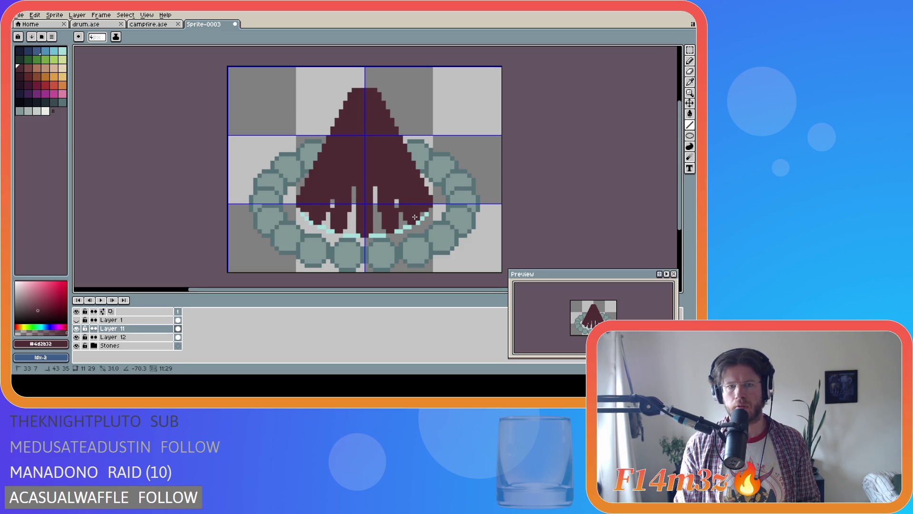
drag(415, 216, 415, 216)
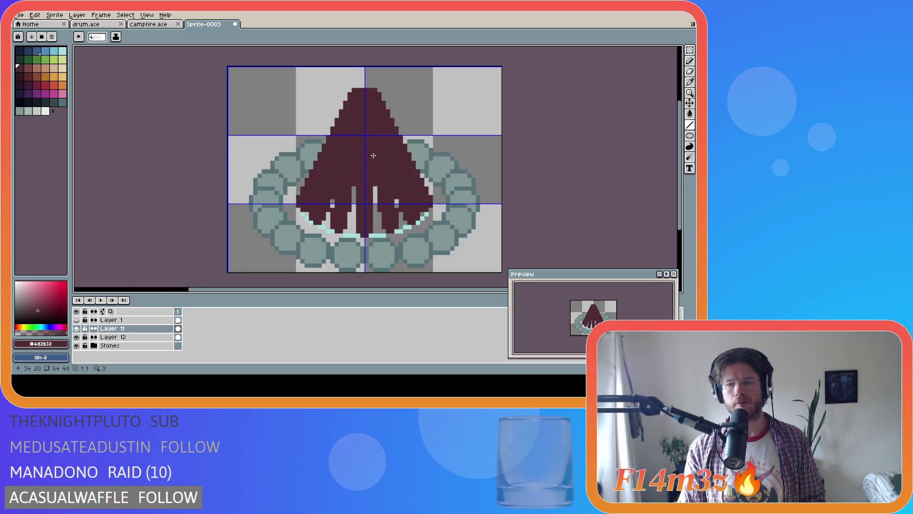
scroll(373, 156, down, 5)
scroll(374, 155, up, 3)
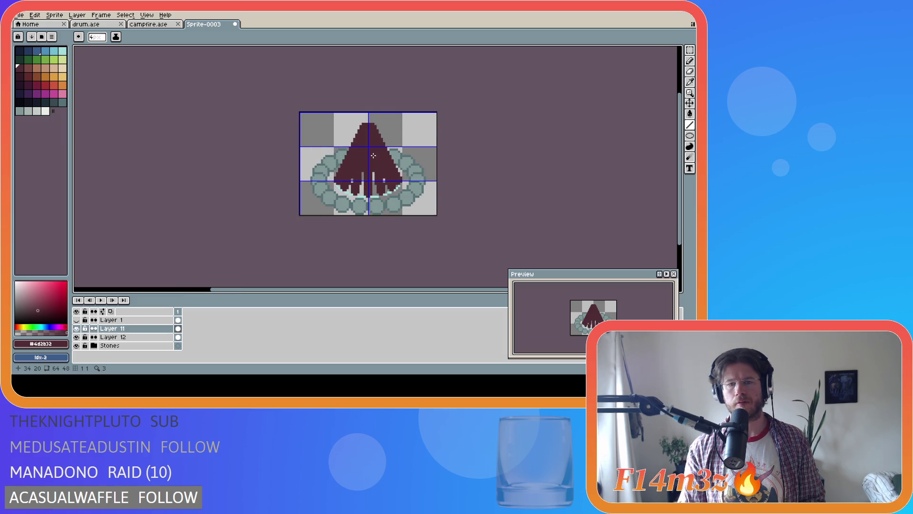
scroll(373, 155, up, 1)
scroll(373, 155, down, 1)
scroll(373, 156, up, 1)
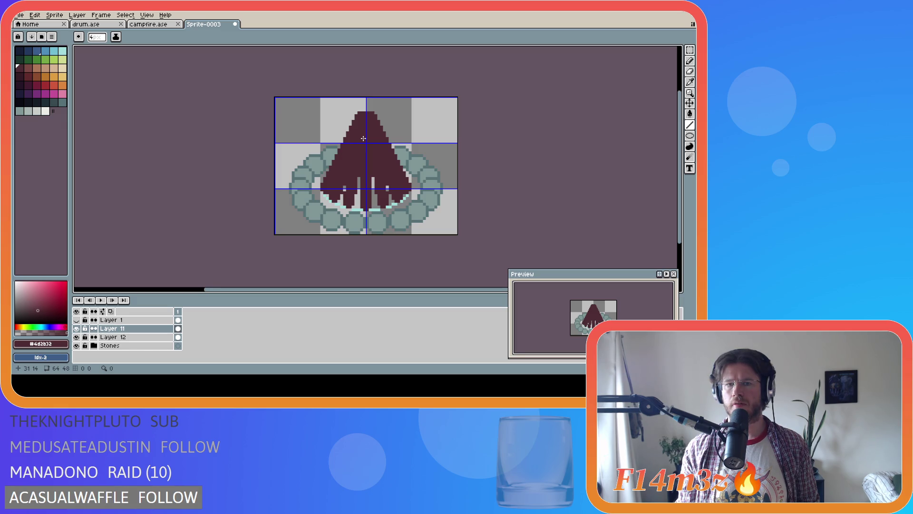
Add Layer 13 above Layer 11 and hide Layer 11's solid log cone
key(v)
key(b)
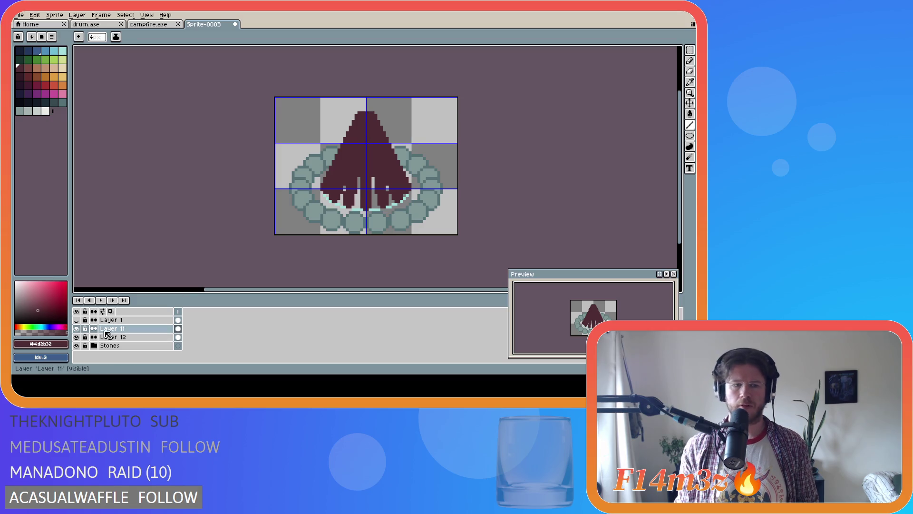
key(shift+n)
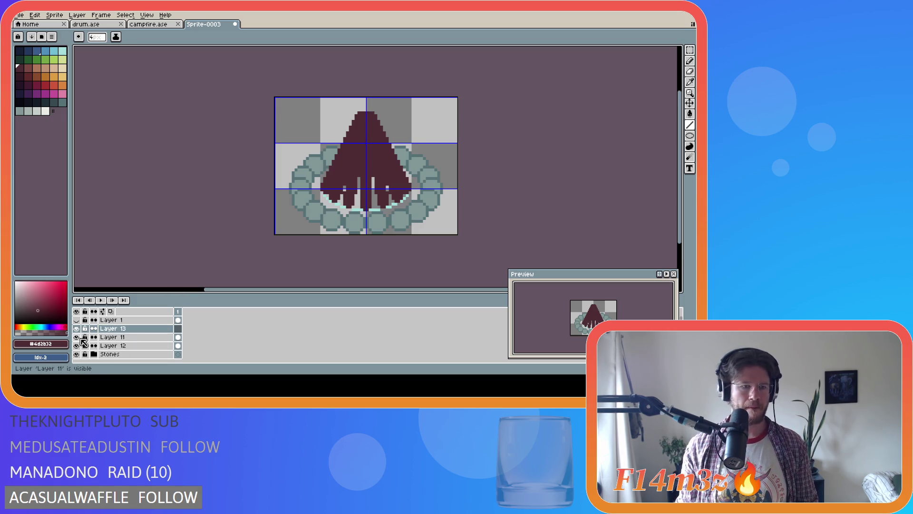
click(77, 337)
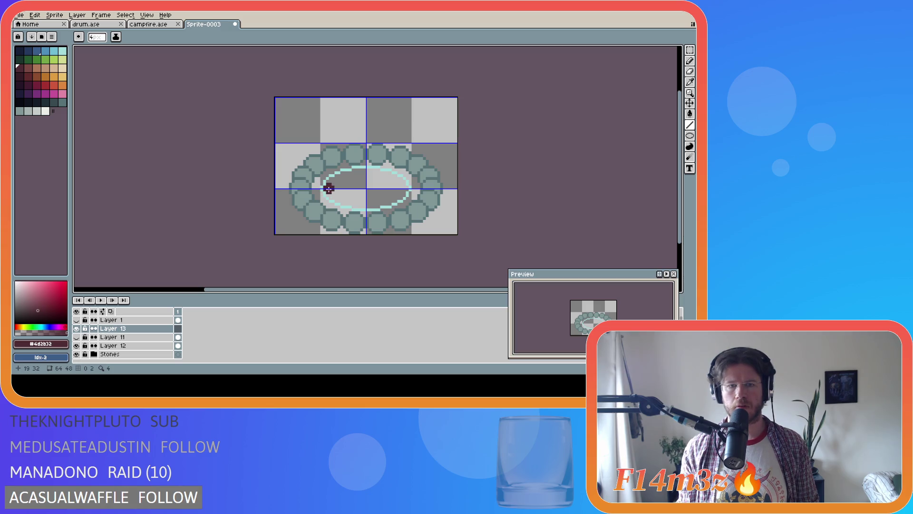
key(v)
key(b)
Draw left and right diagonal logs up to a shared apex plus a vertical log down
drag(325, 189, 363, 154)
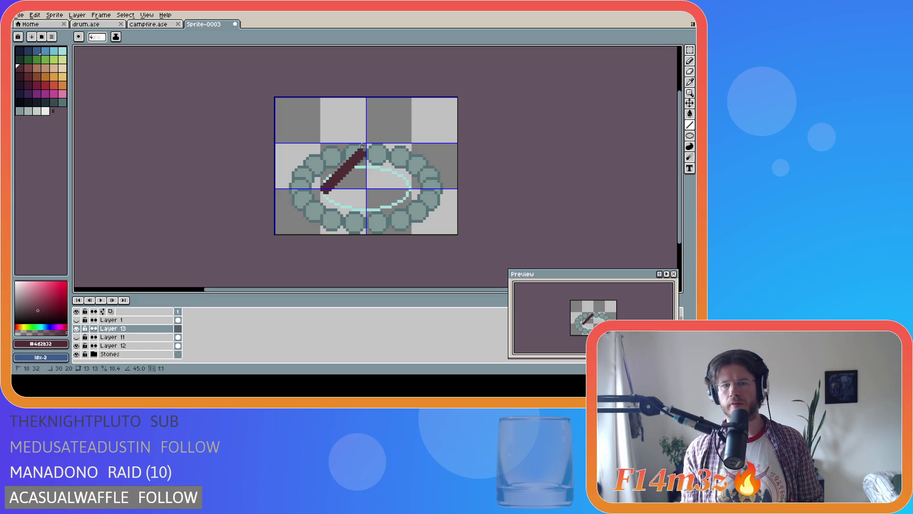
click(406, 186)
drag(406, 186, 374, 154)
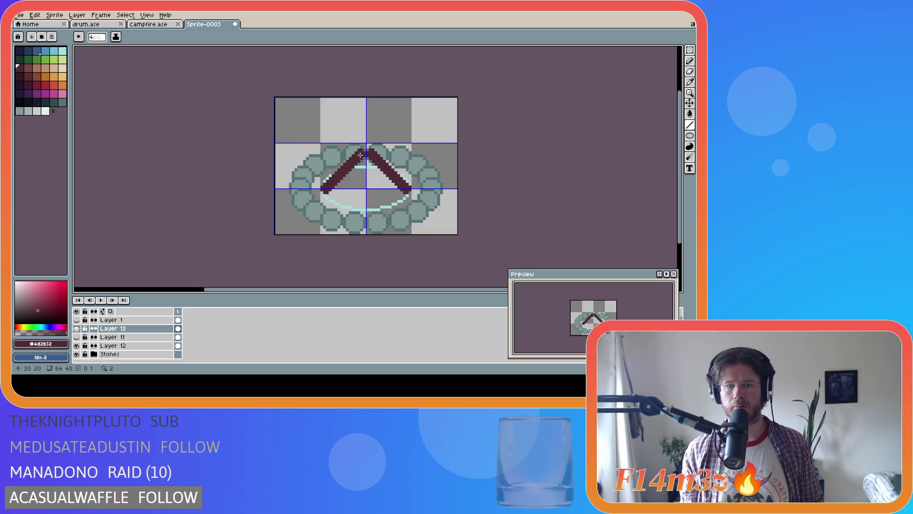
click(361, 154)
mouse_move(362, 154)
mouse_down()
mouse_move(355, 206)
mouse_move(345, 205)
mouse_move(361, 207)
mouse_up()
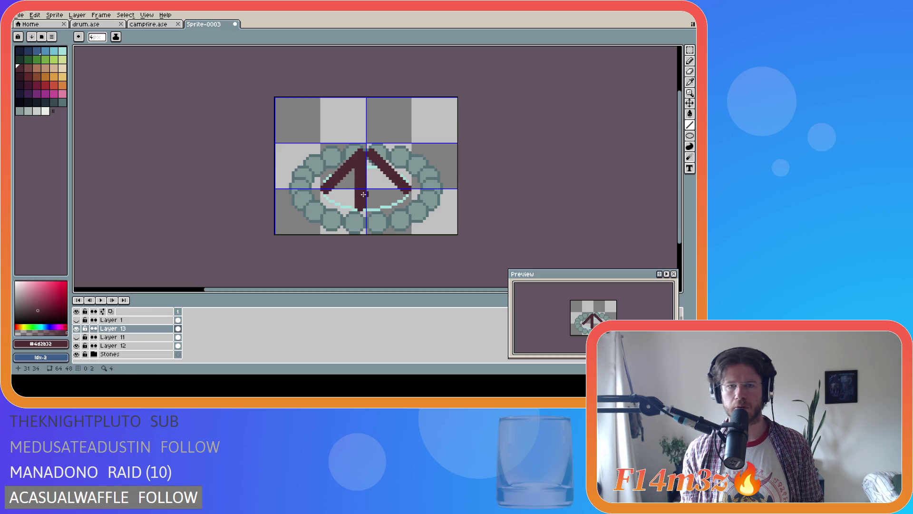
Add another vertical log and two diagonal logs fanning down-left and down-right from the apex
drag(370, 156, 372, 205)
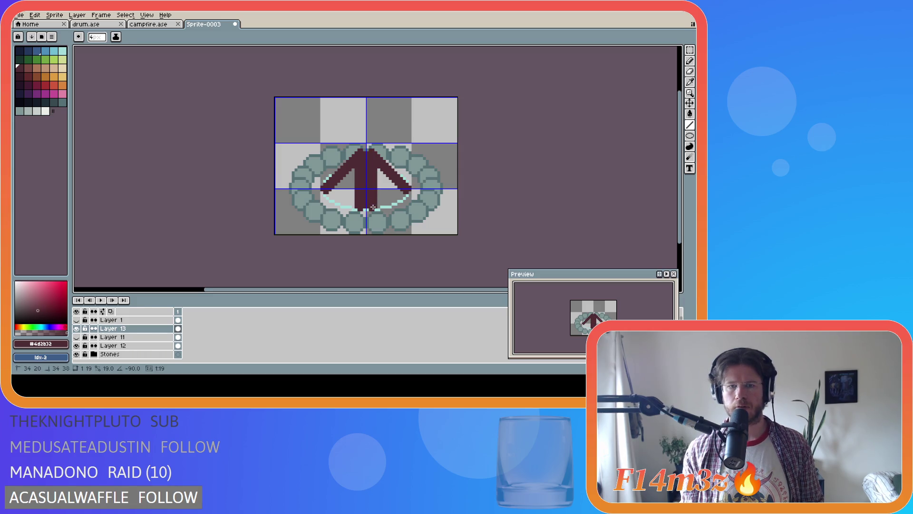
key(ctrl+z)
key(ctrl+z)
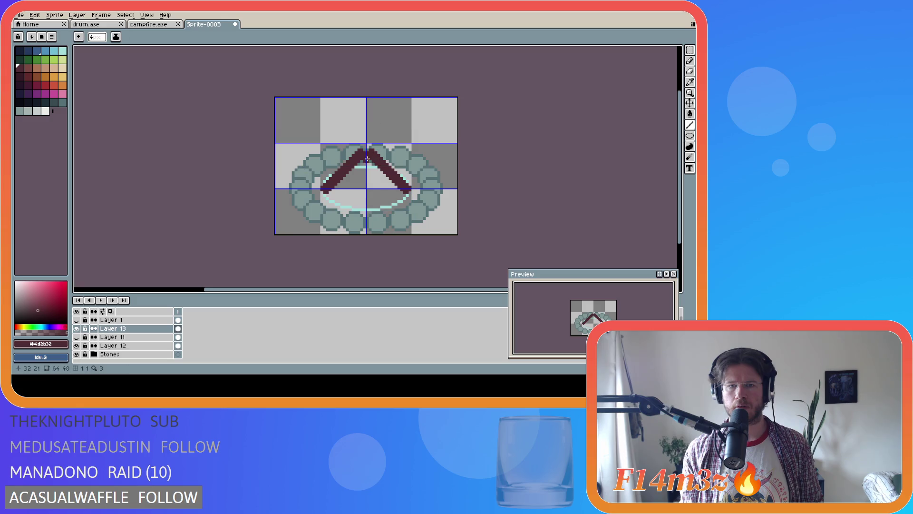
drag(366, 155, 366, 209)
click(362, 153)
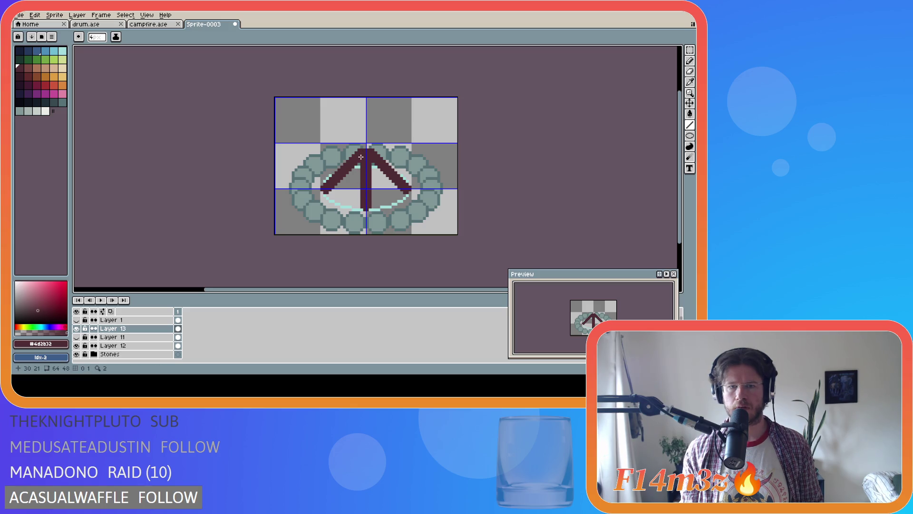
drag(363, 155, 343, 203)
drag(371, 154, 391, 204)
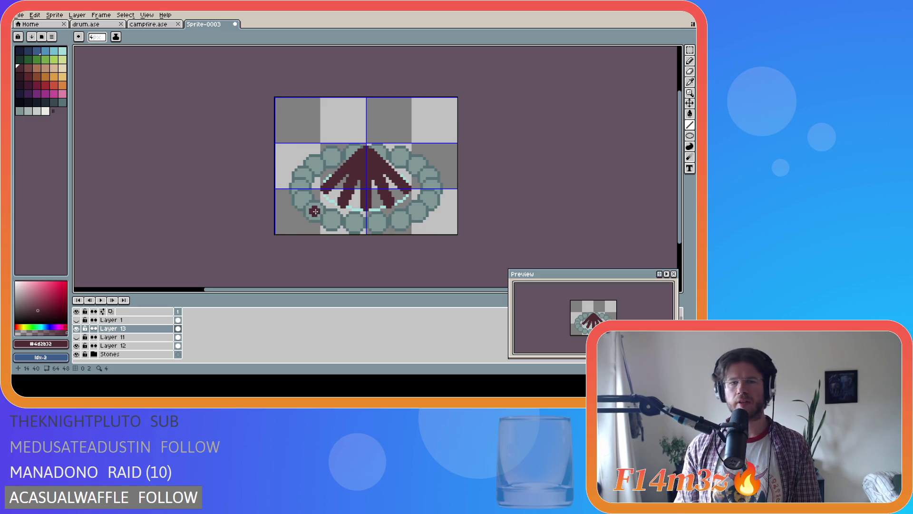
Try nudging the fanned logs up a pixel, undo it, and hide Layer 12's cyan highlights
key(v)
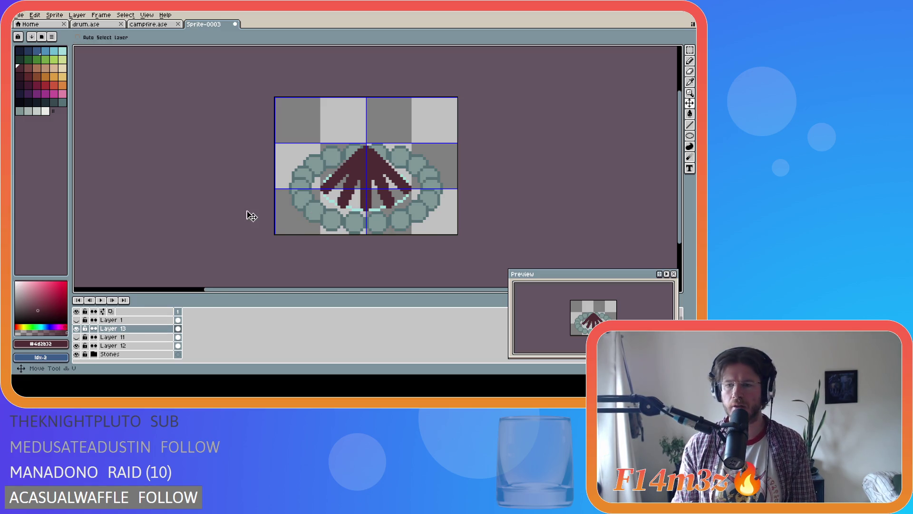
drag(364, 198, 364, 197)
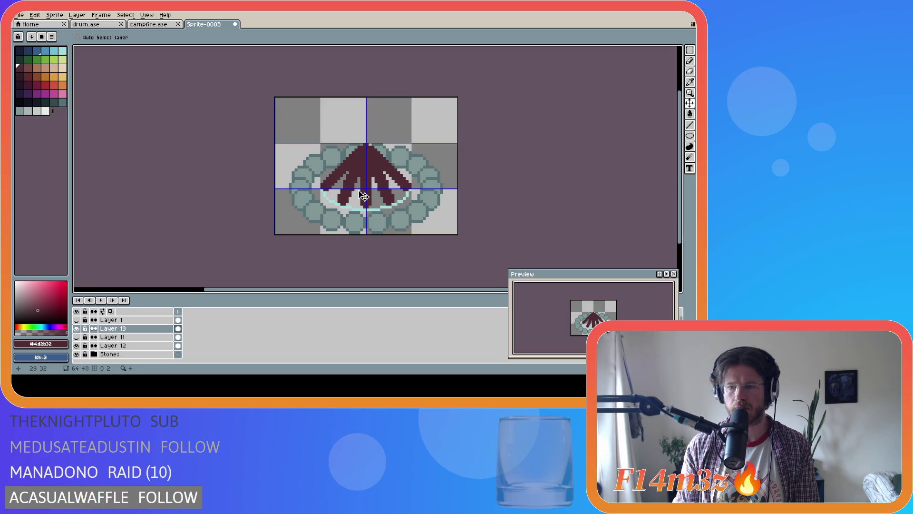
key(ctrl+z)
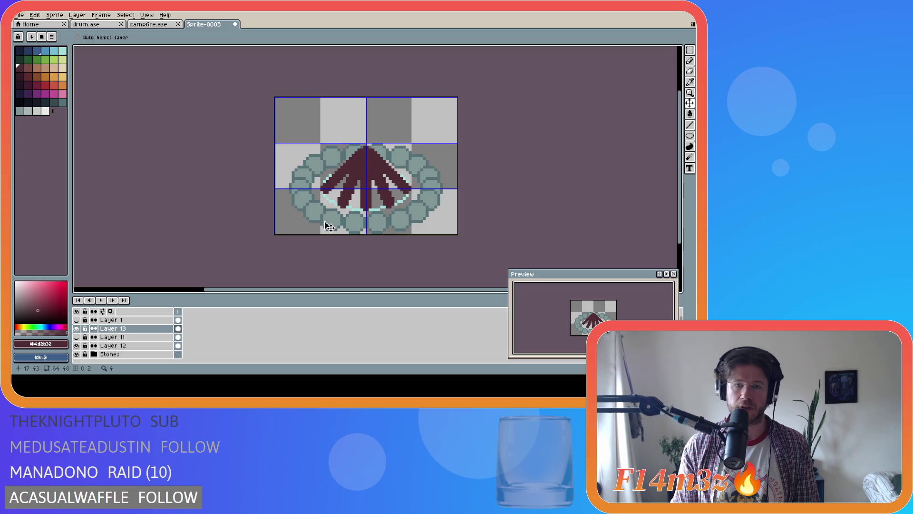
click(76, 346)
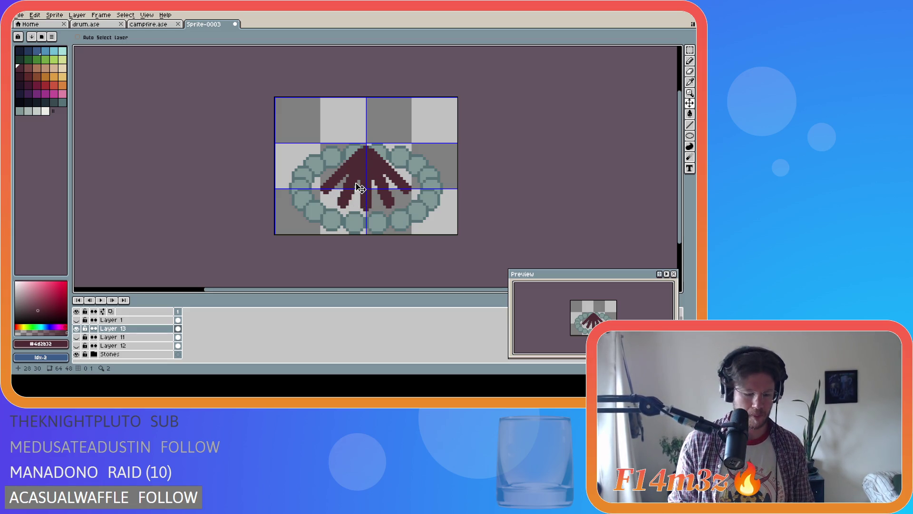
Flood-fill the logs with a brown palette colour, then choose a redder swatch
click(28, 68)
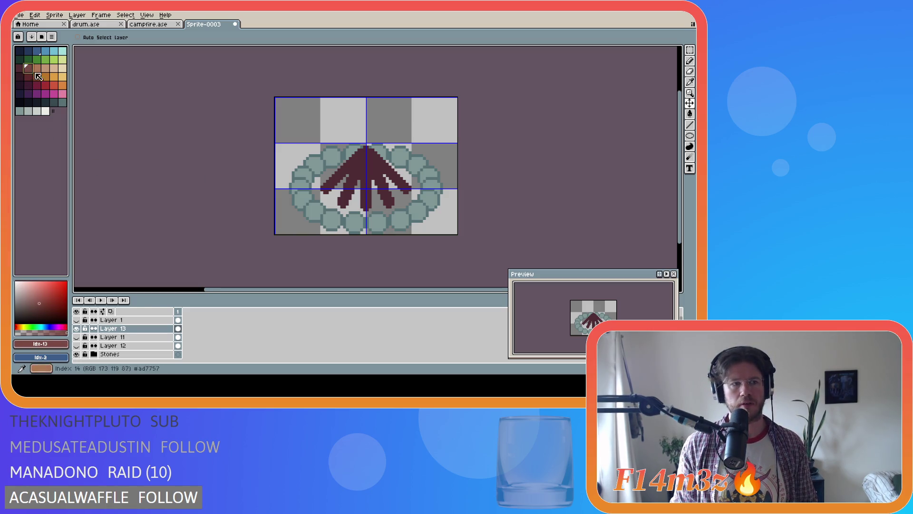
key(g)
click(370, 164)
click(21, 68)
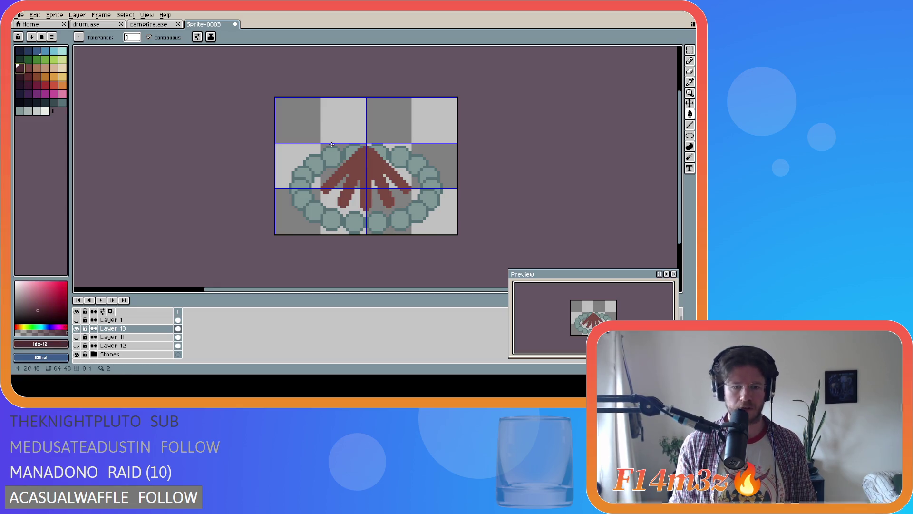